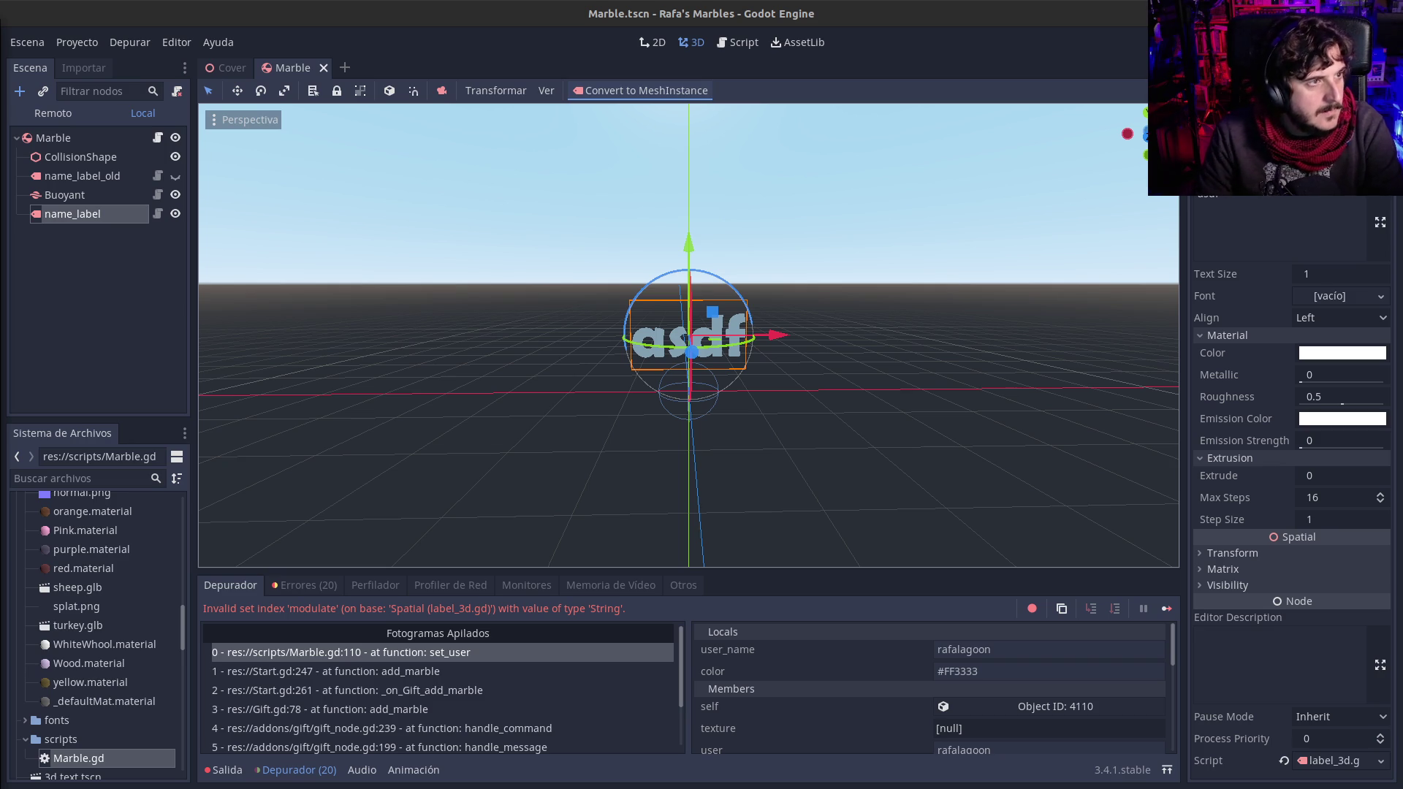
Step: Switch the Label3D docs URL to version 3.4, which shows Page not found, then close Chromium
{"action": "key", "text": "alt+Tab"}
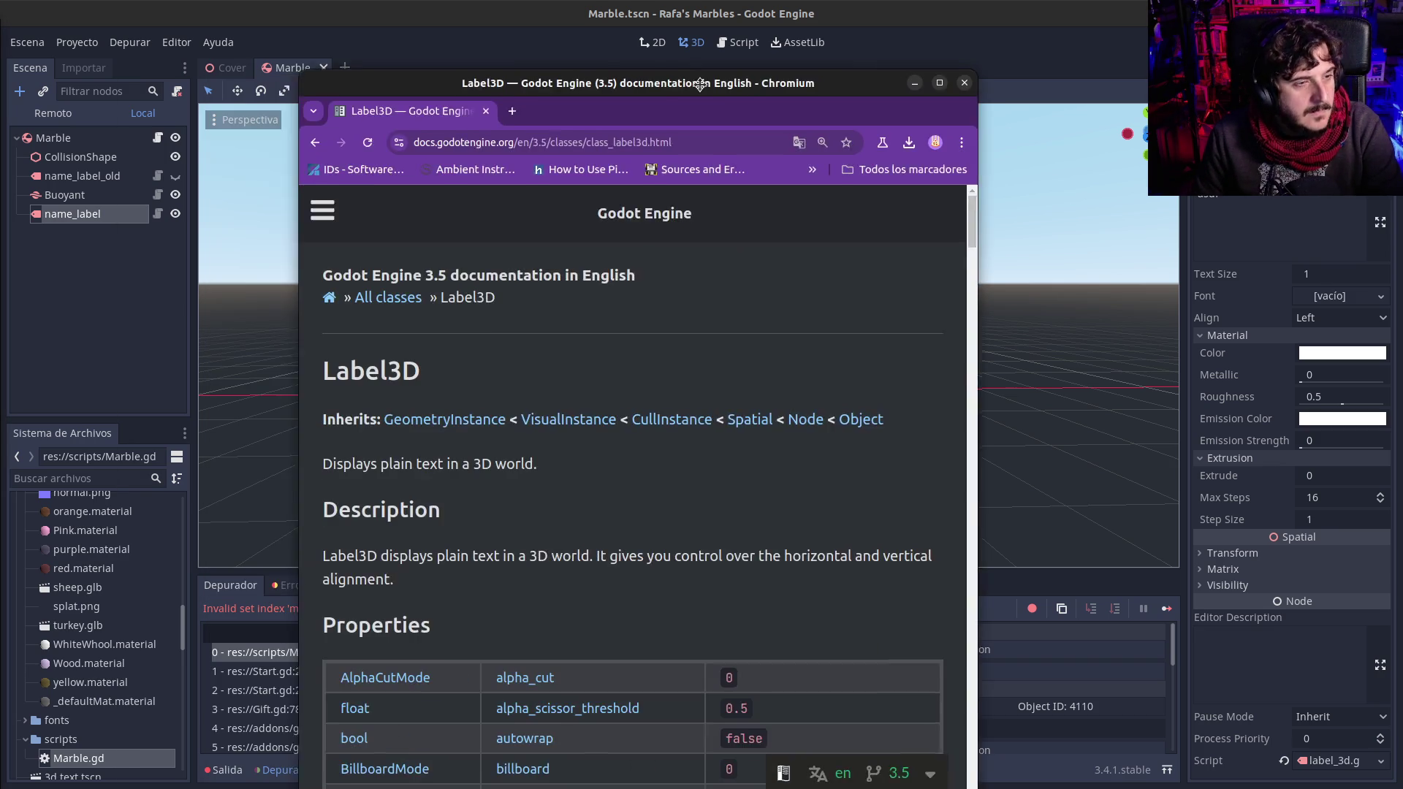
{"action": "double_click", "coordinate": [536, 124]}
{"action": "type", "text": "4"}
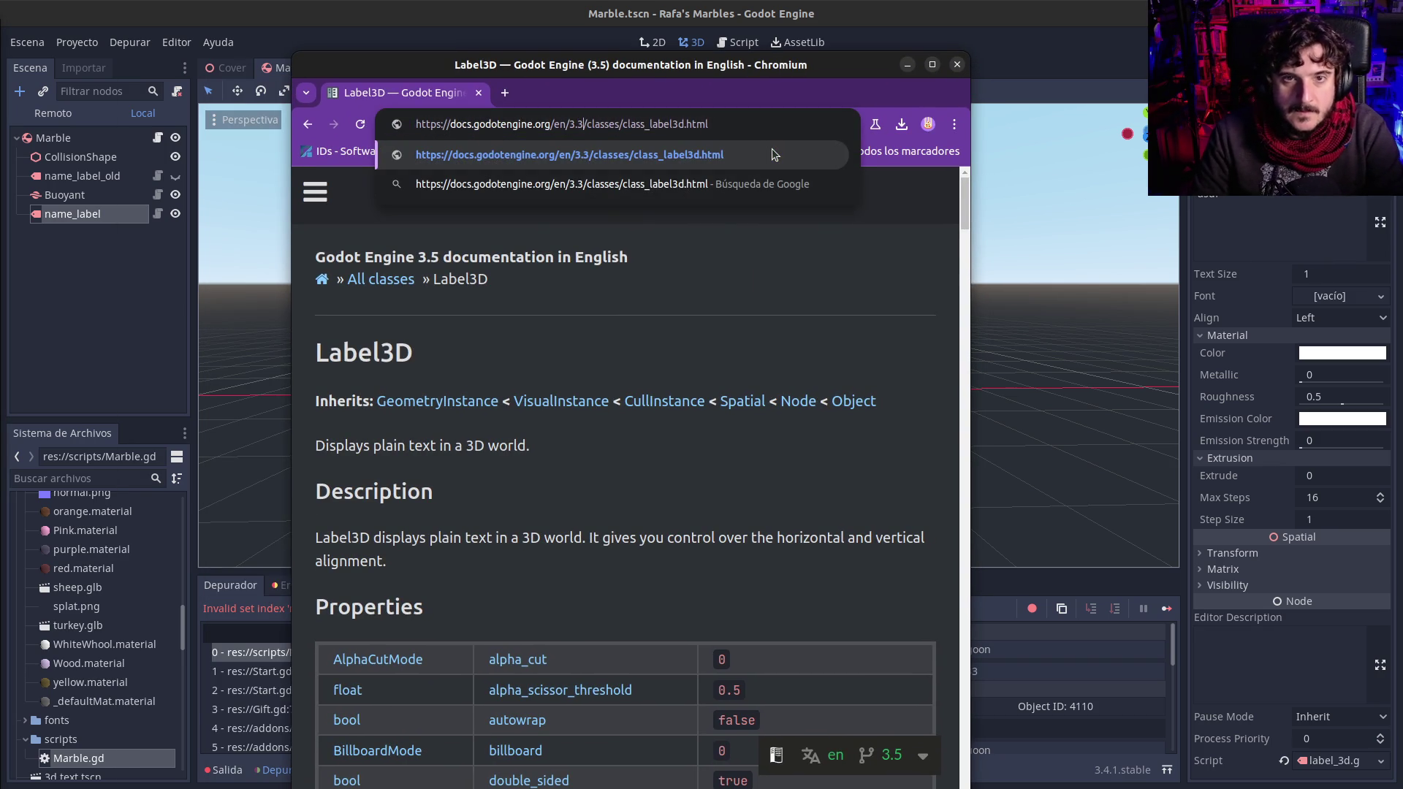
{"action": "key", "text": "Return"}
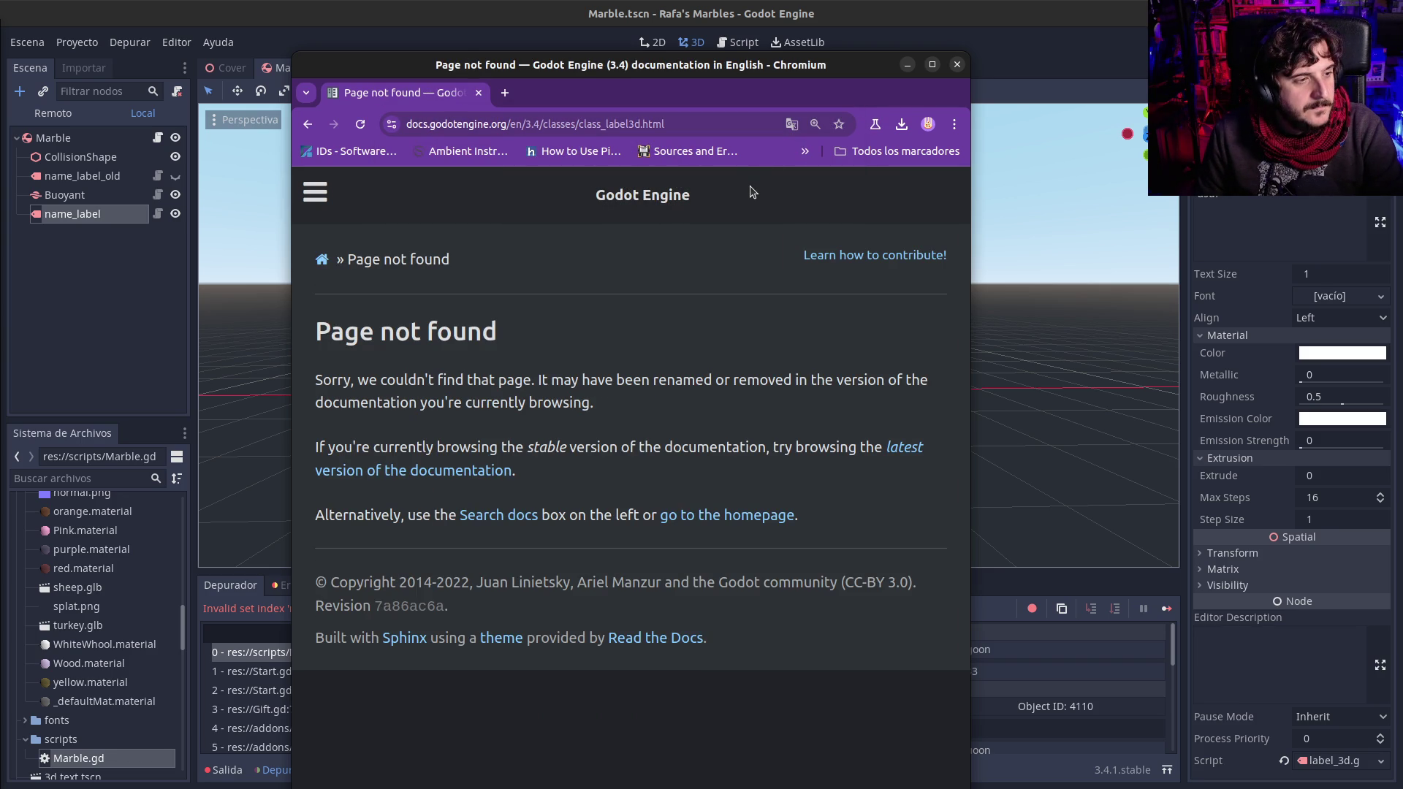
{"action": "left_click", "coordinate": [953, 66]}
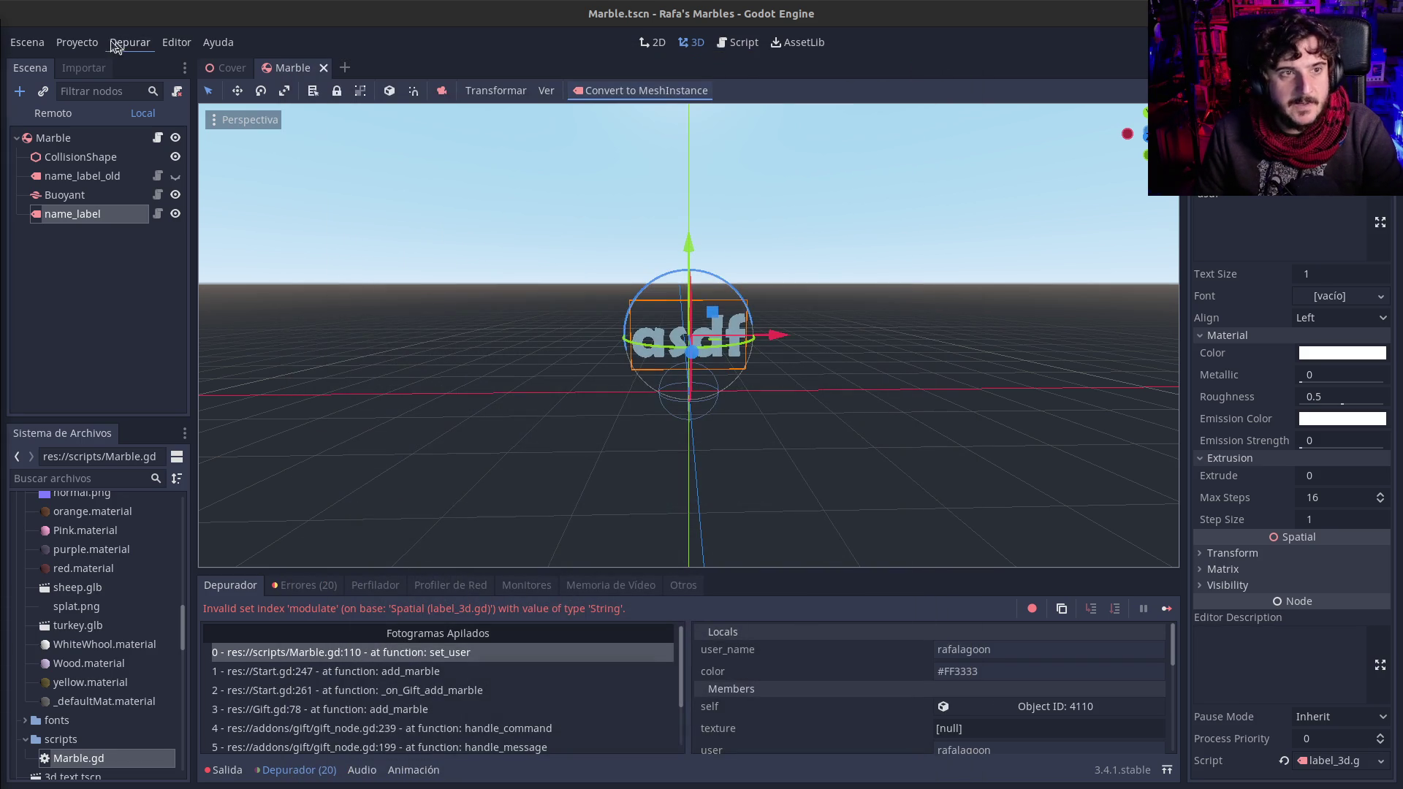
Step: Check the Project Settings Plugins list, select name_label, and stop the running game with F8
{"action": "left_click", "coordinate": [96, 44]}
{"action": "left_click", "coordinate": [128, 64]}
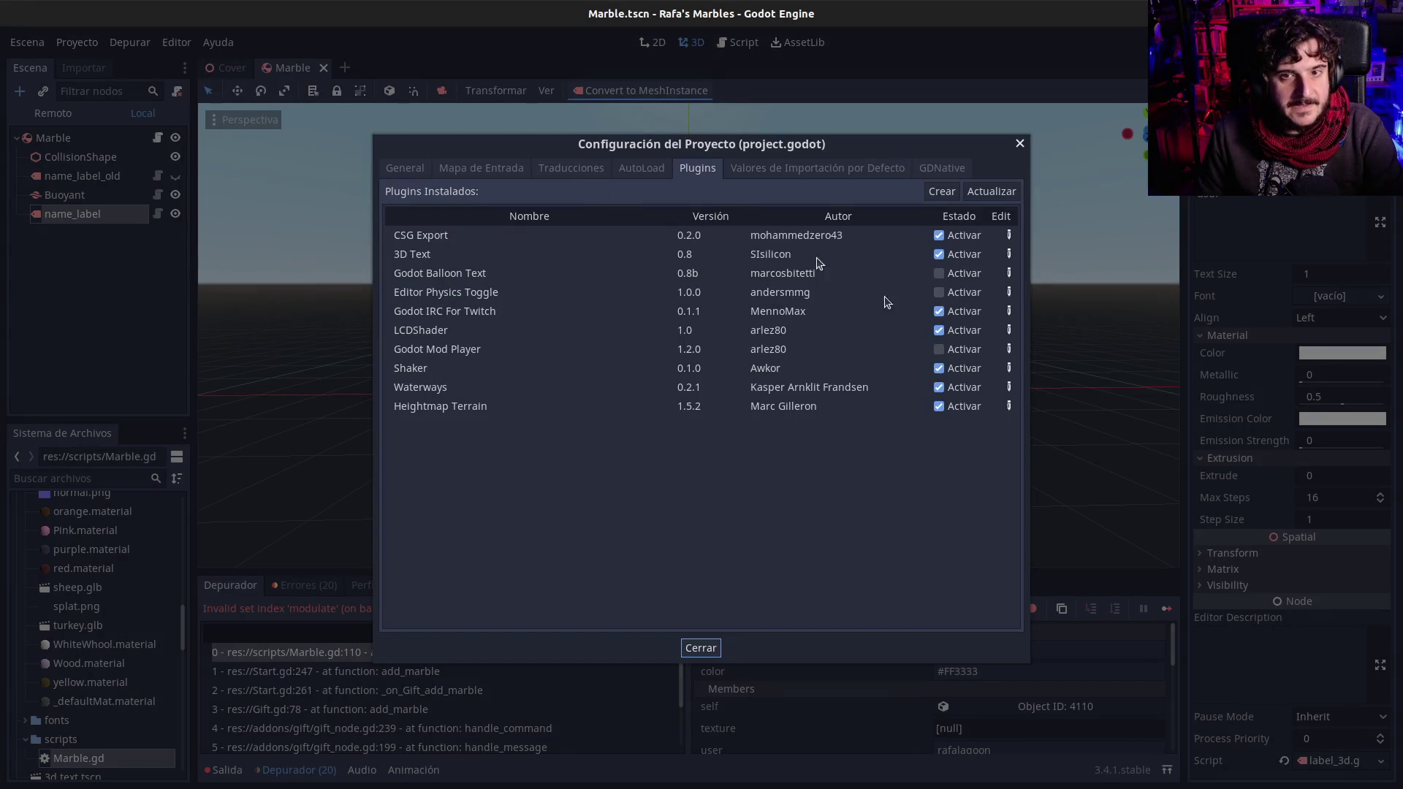
{"action": "left_click", "coordinate": [1020, 145]}
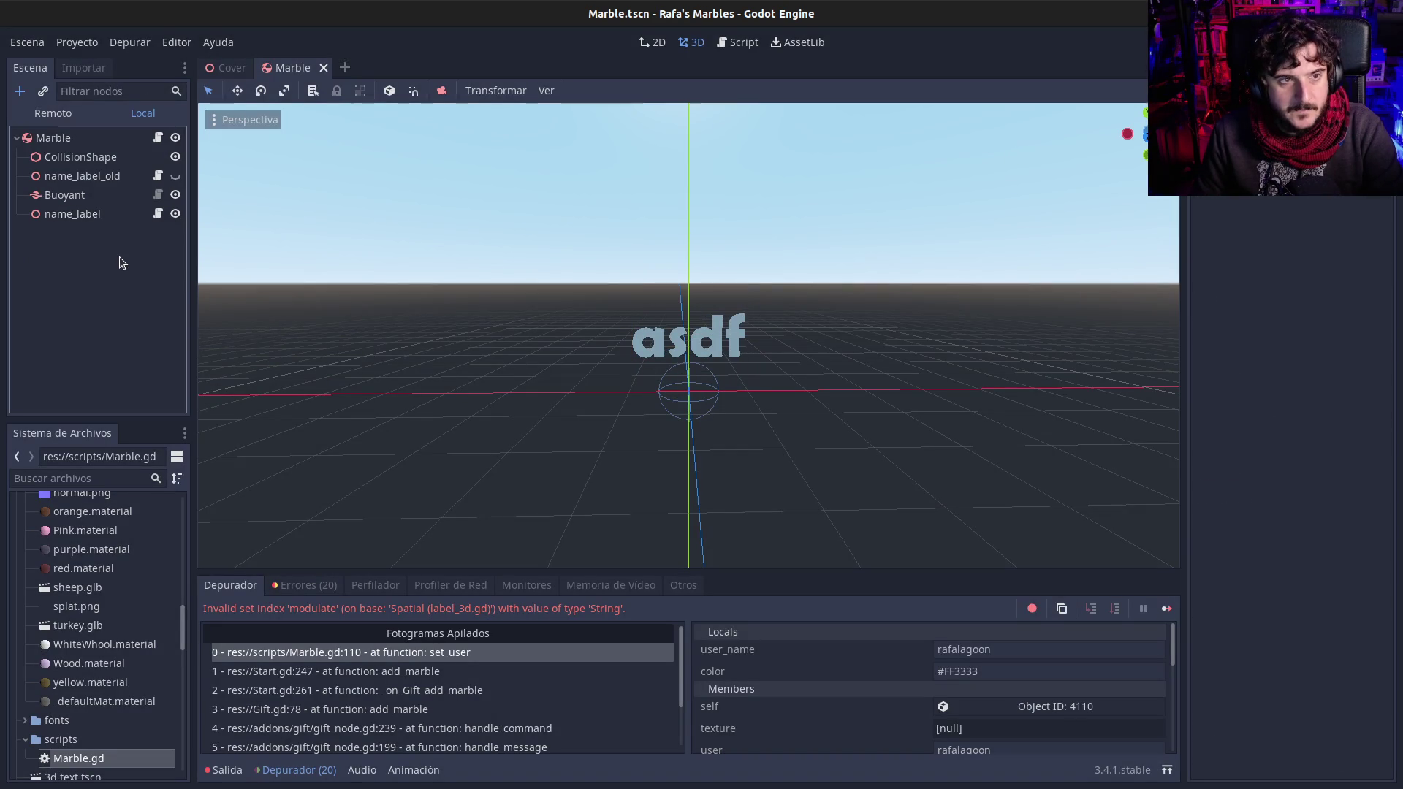
{"action": "left_click", "coordinate": [67, 213]}
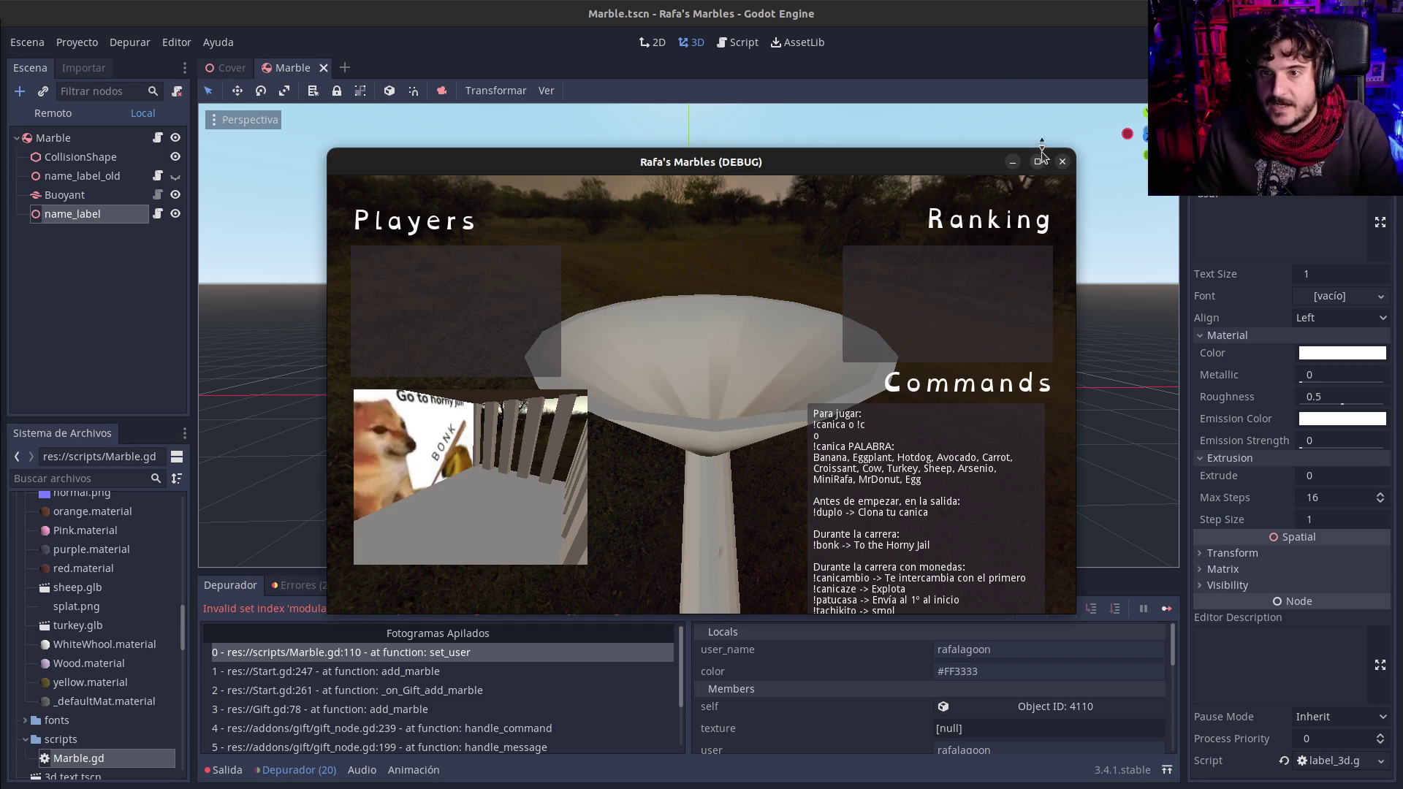
{"action": "key", "text": "F8"}
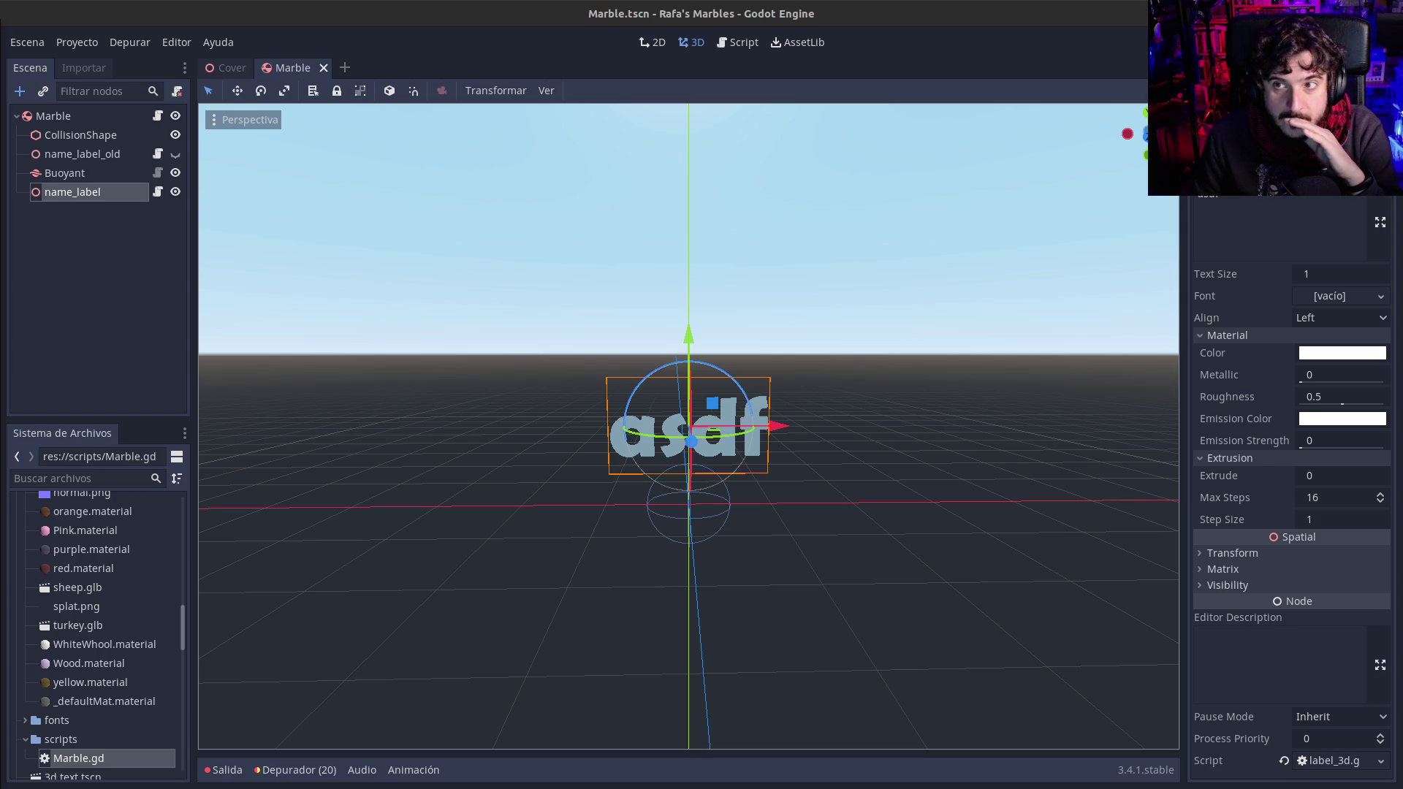
Step: Quit the editor and reopen Rafa's Marbles from the Project Manager in Godot 3.5.2
{"action": "key", "text": "ctrl+q"}
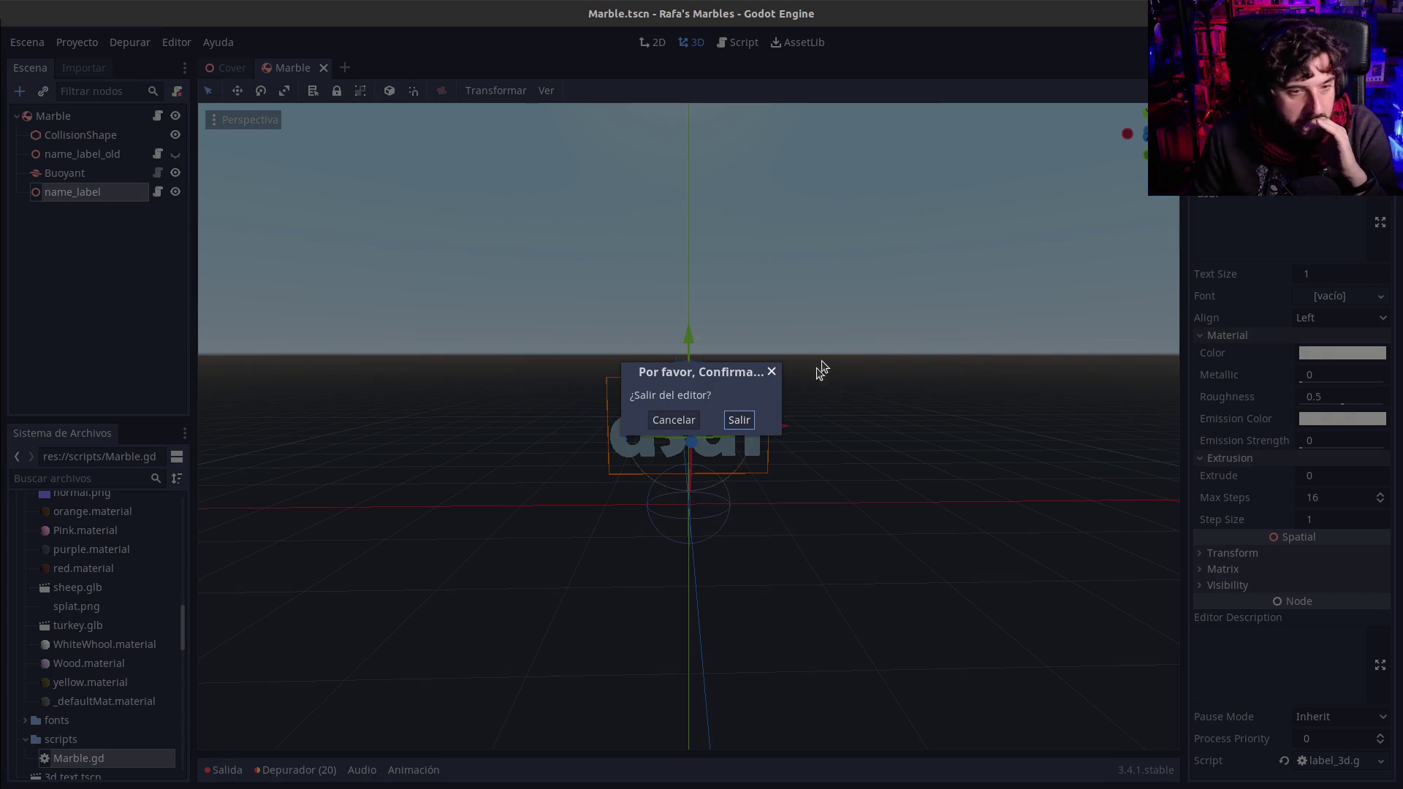
{"action": "left_click", "coordinate": [741, 422]}
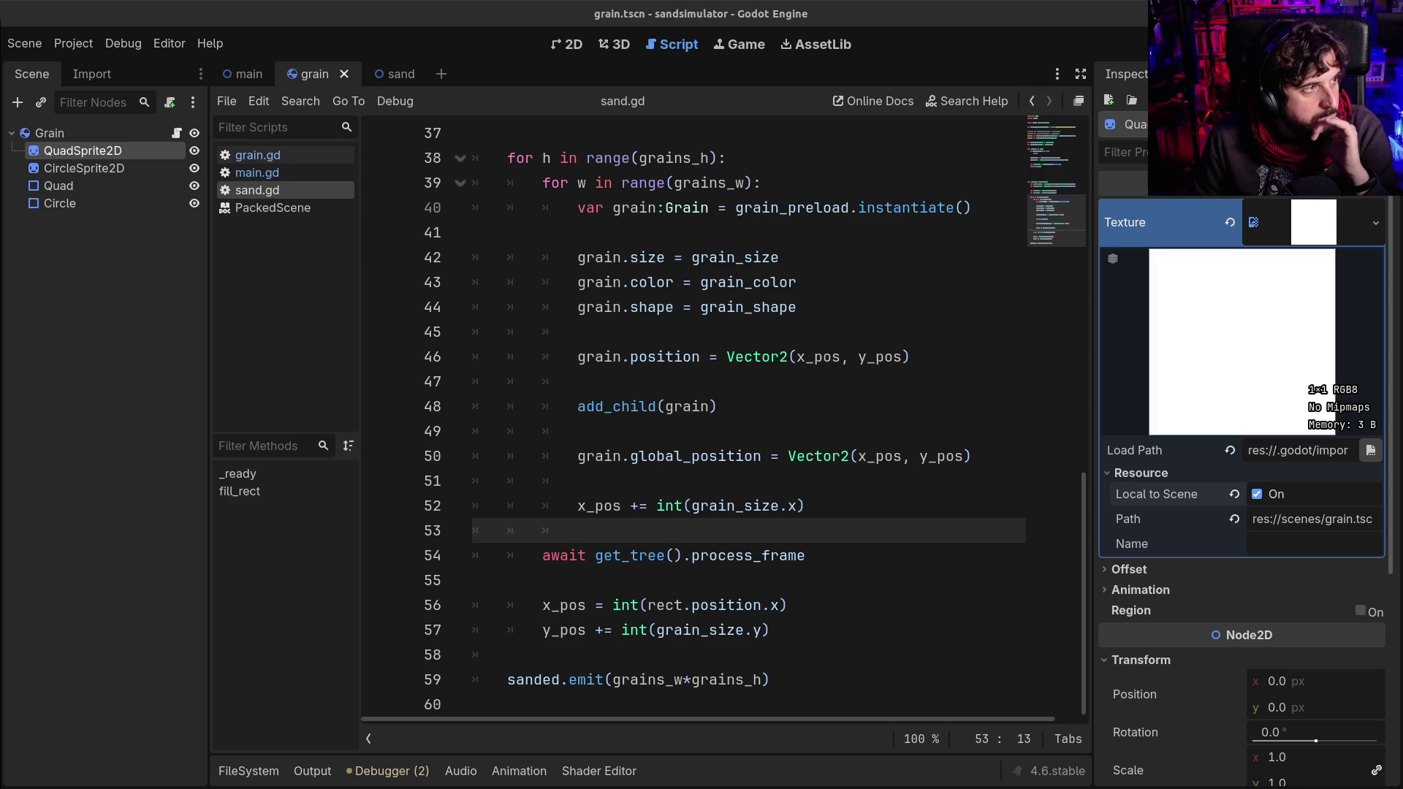
{"action": "key", "text": "ctrl+shift+q"}
{"action": "double_click", "coordinate": [695, 248]}
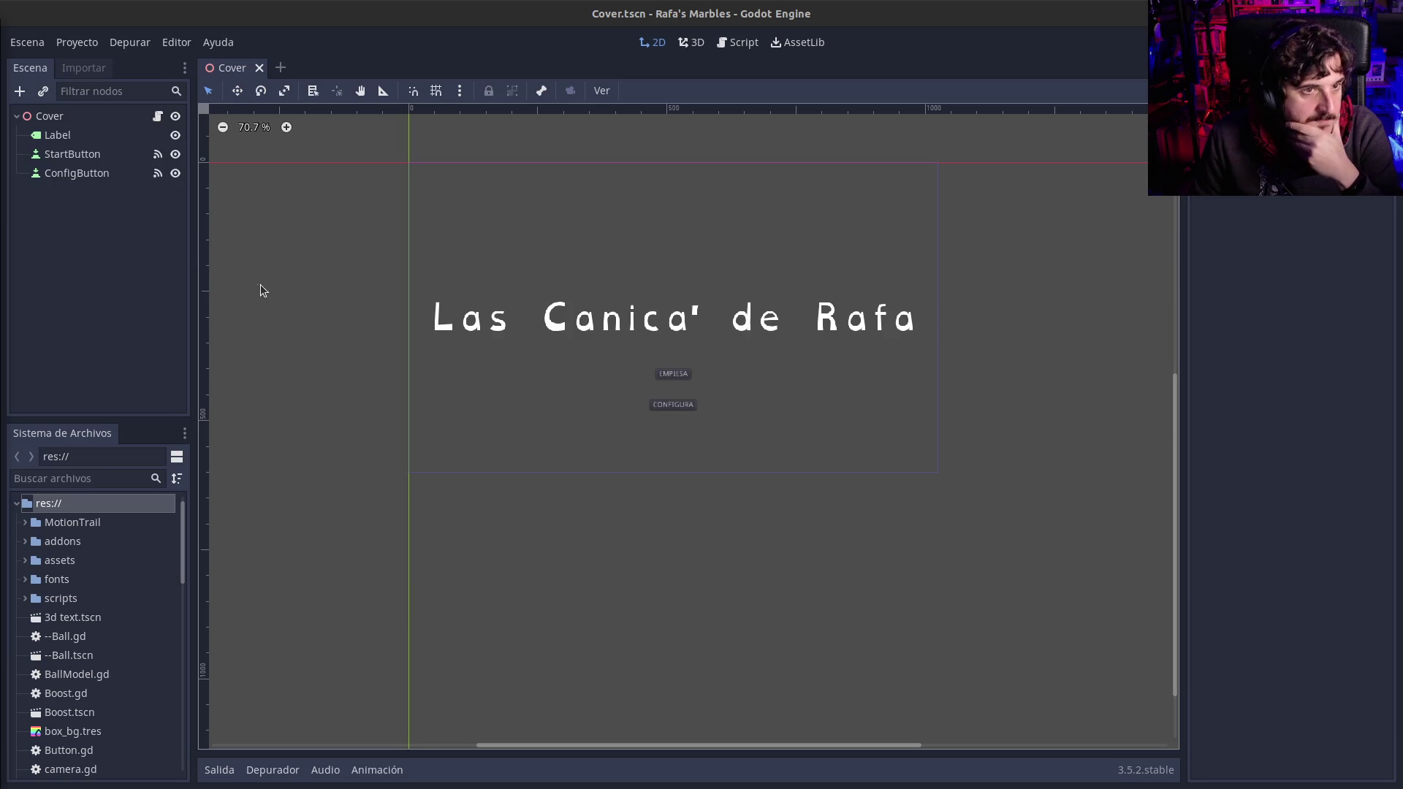
Step: Find the scenes that own Marble.gd in the scripts folder and open Marble.tscn
{"action": "left_click", "coordinate": [26, 601]}
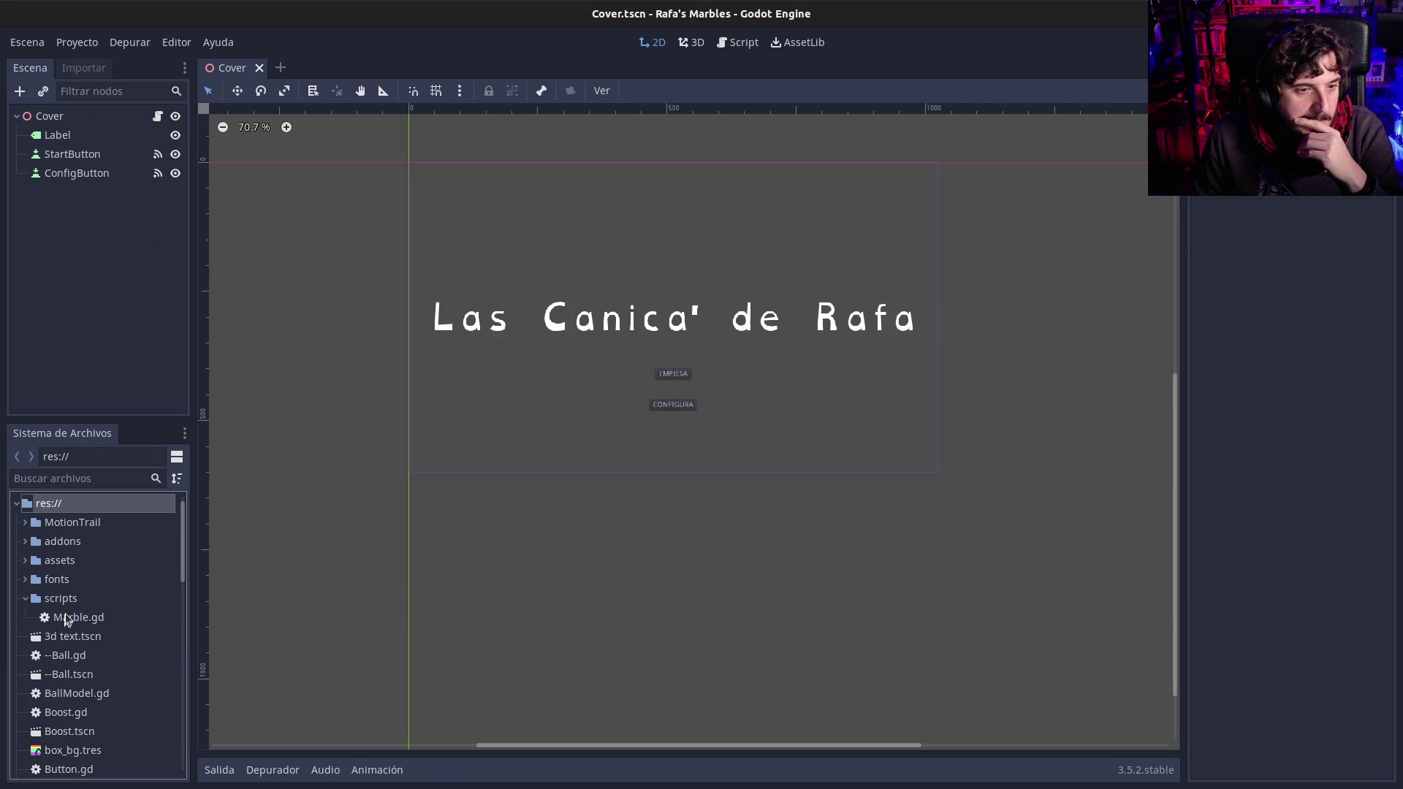
{"action": "double_click", "coordinate": [65, 617]}
{"action": "right_click", "coordinate": [63, 616]}
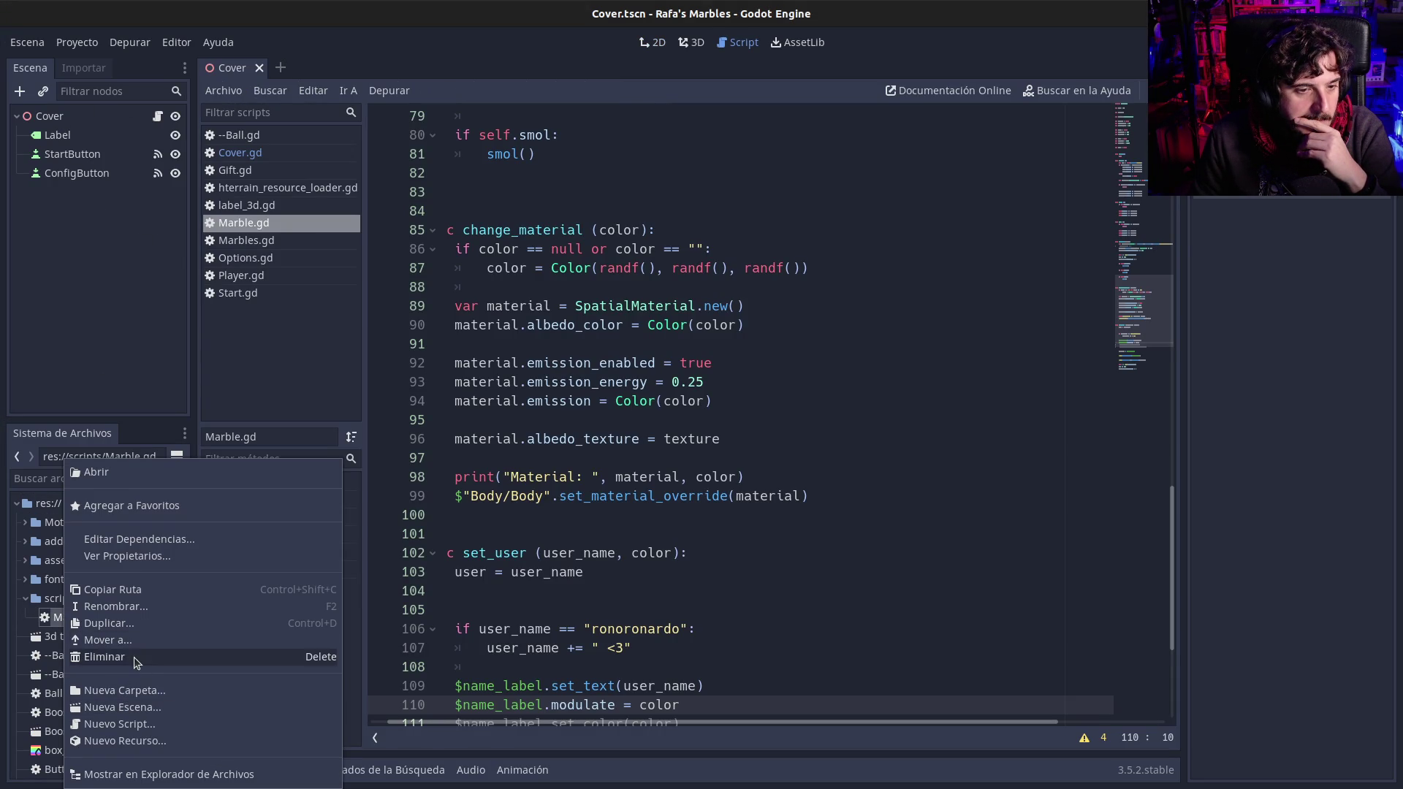
{"action": "left_click", "coordinate": [132, 557]}
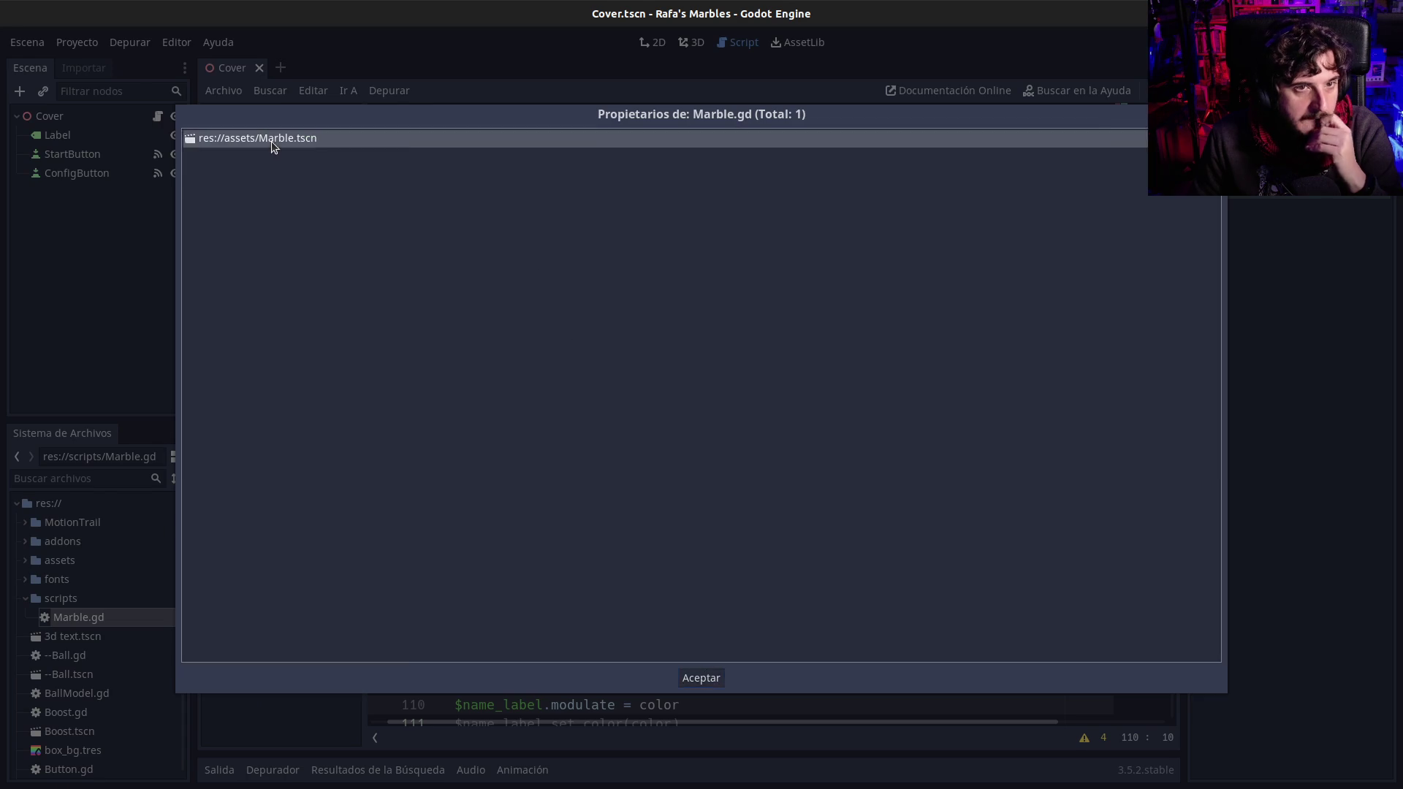
{"action": "double_click", "coordinate": [270, 140]}
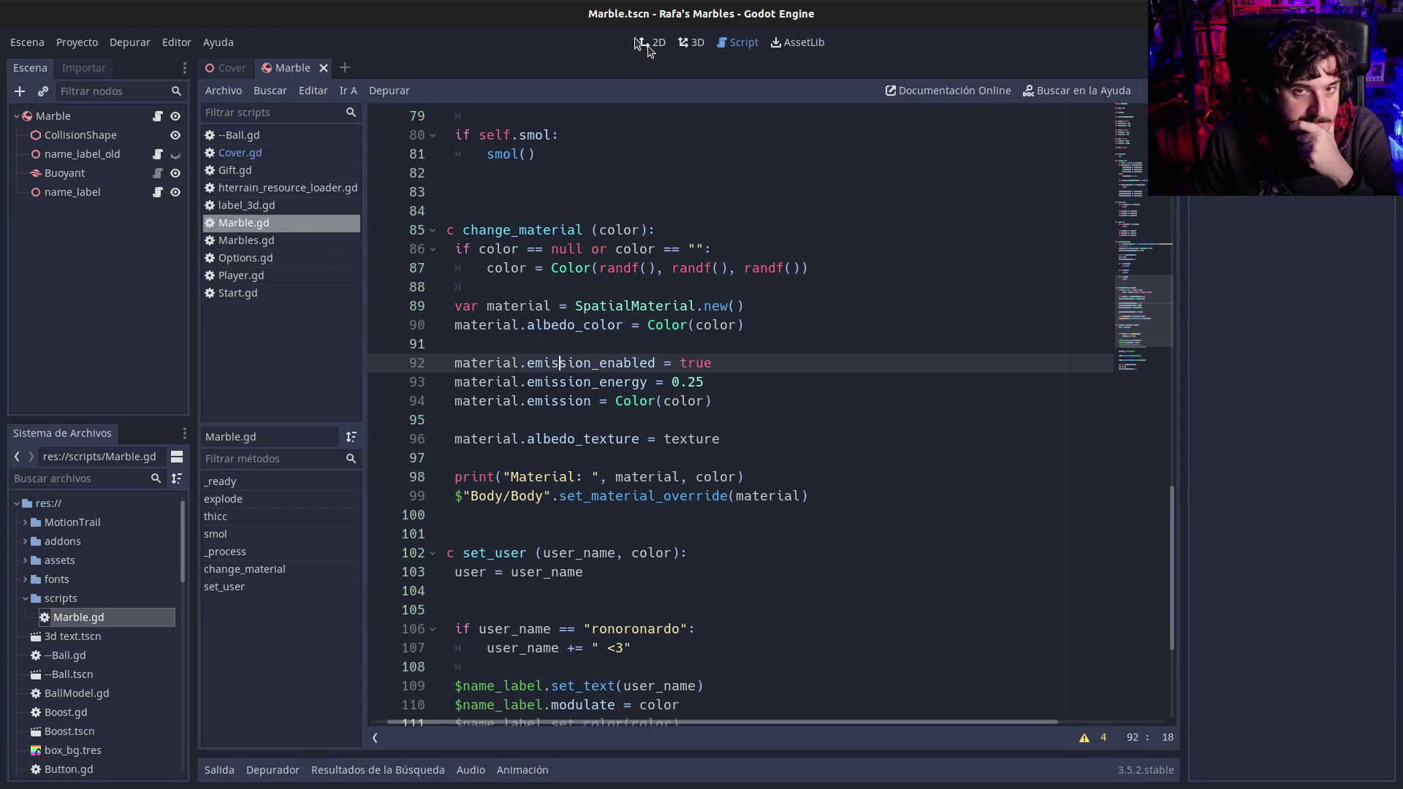
Step: Show Marble.tscn in the 3D view and select its name_label node
{"action": "left_click", "coordinate": [653, 42]}
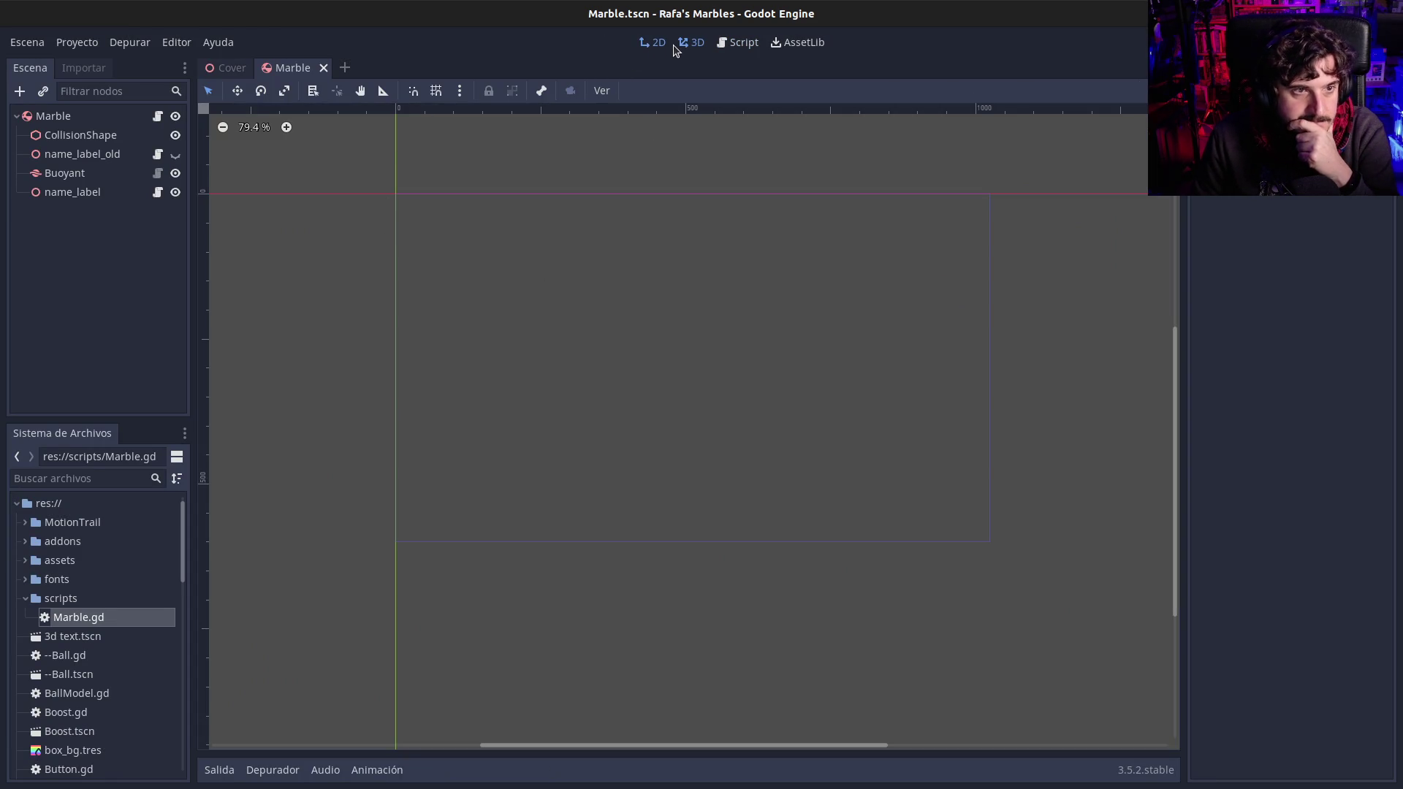
{"action": "left_click", "coordinate": [692, 42]}
{"action": "left_click", "coordinate": [82, 192]}
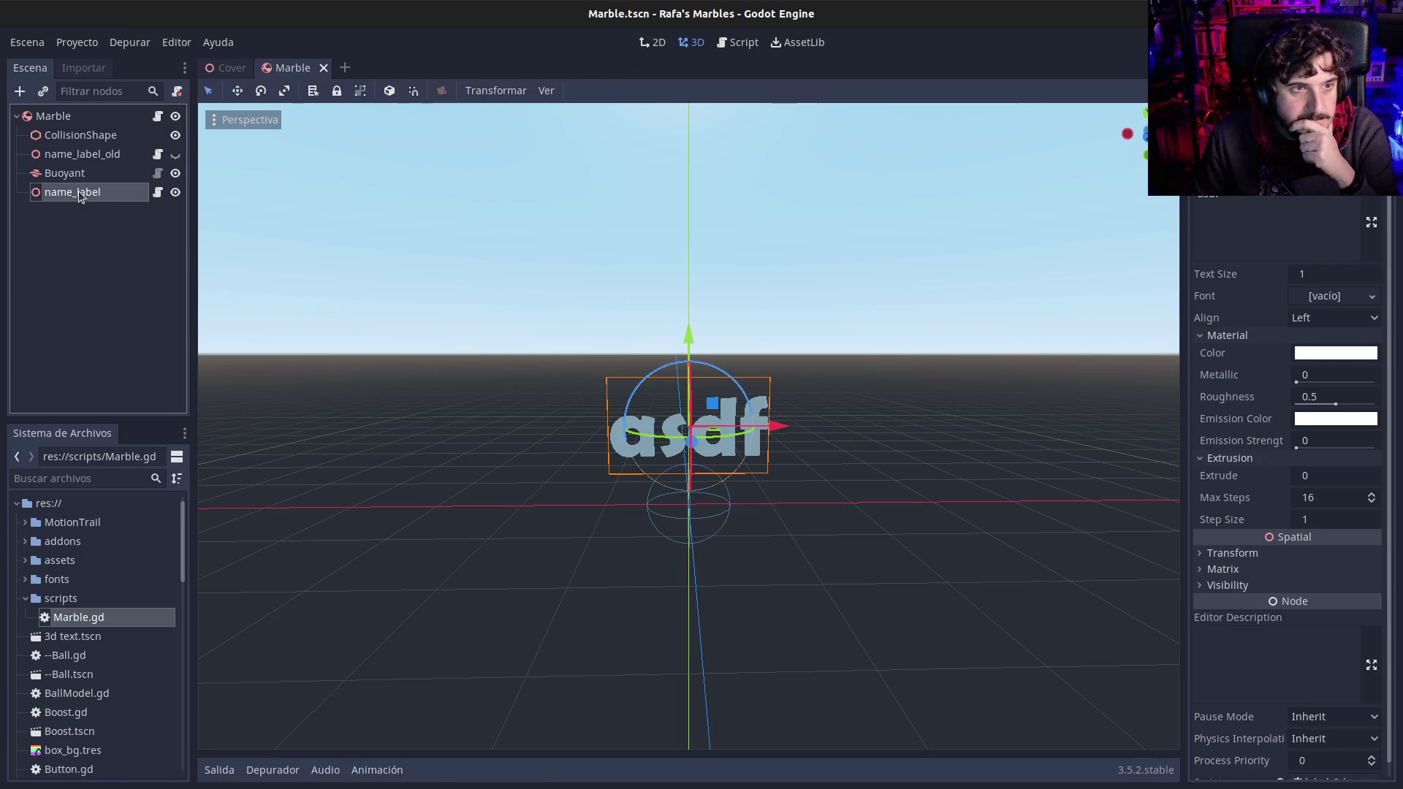
Step: Delete the name_label and name_label_old nodes from the Marble scene
{"action": "key", "text": "Delete"}
{"action": "key", "text": "Return"}
{"action": "left_click", "coordinate": [87, 154]}
{"action": "key", "text": "Delete"}
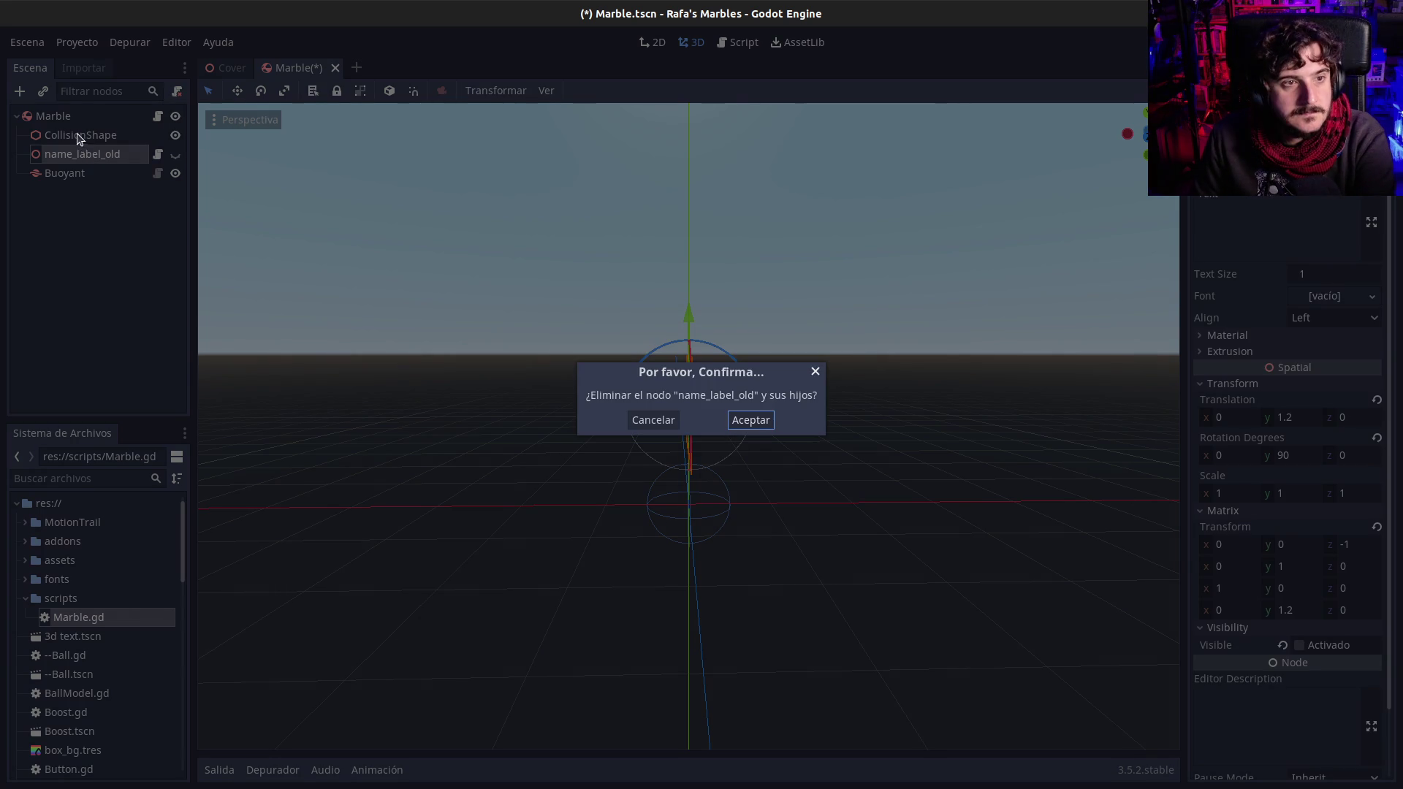
{"action": "key", "text": "Return"}
Step: Review the Project Settings Plugins list, then bring up Create New Node on the Marble root
{"action": "left_click", "coordinate": [64, 117]}
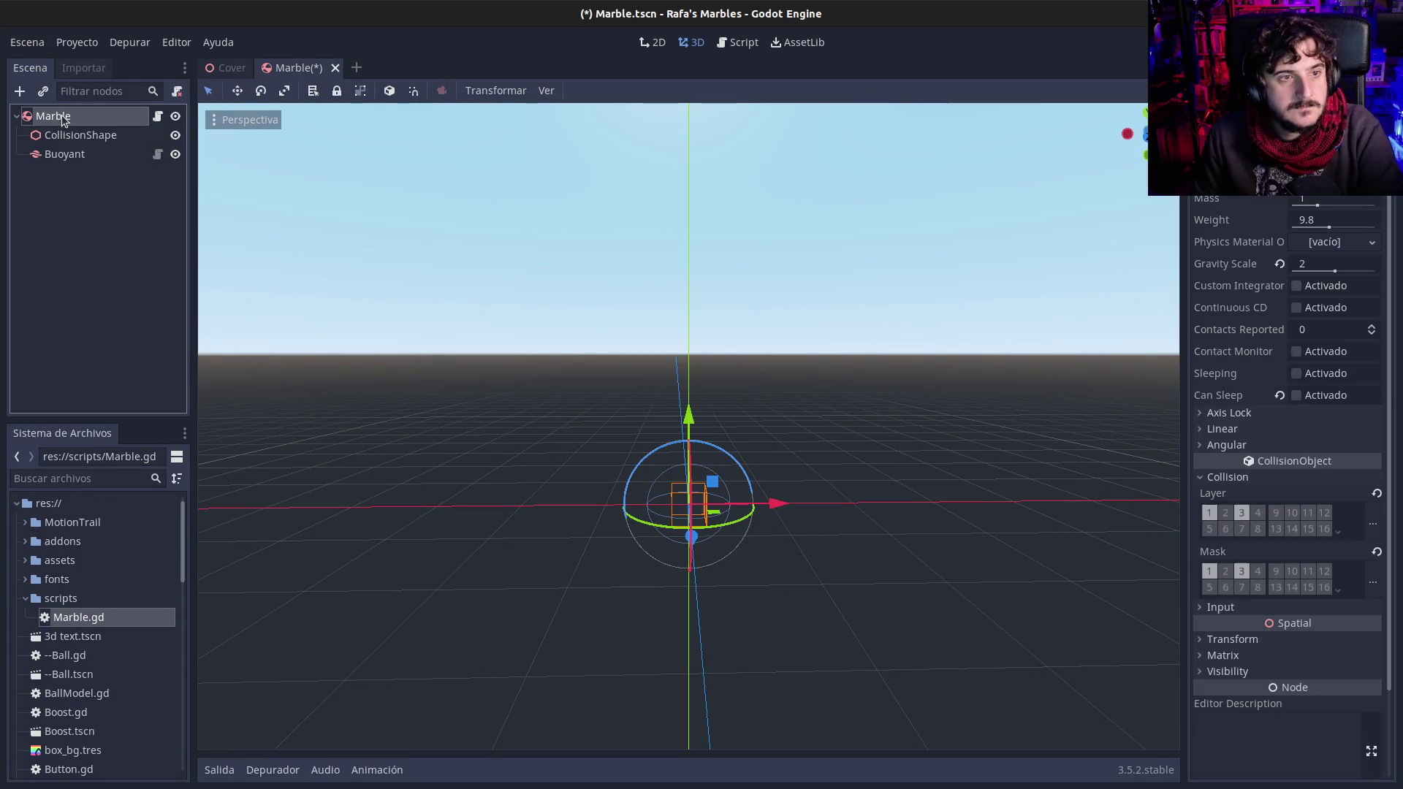
{"action": "key", "text": "ctrl+a"}
{"action": "key", "text": "Escape"}
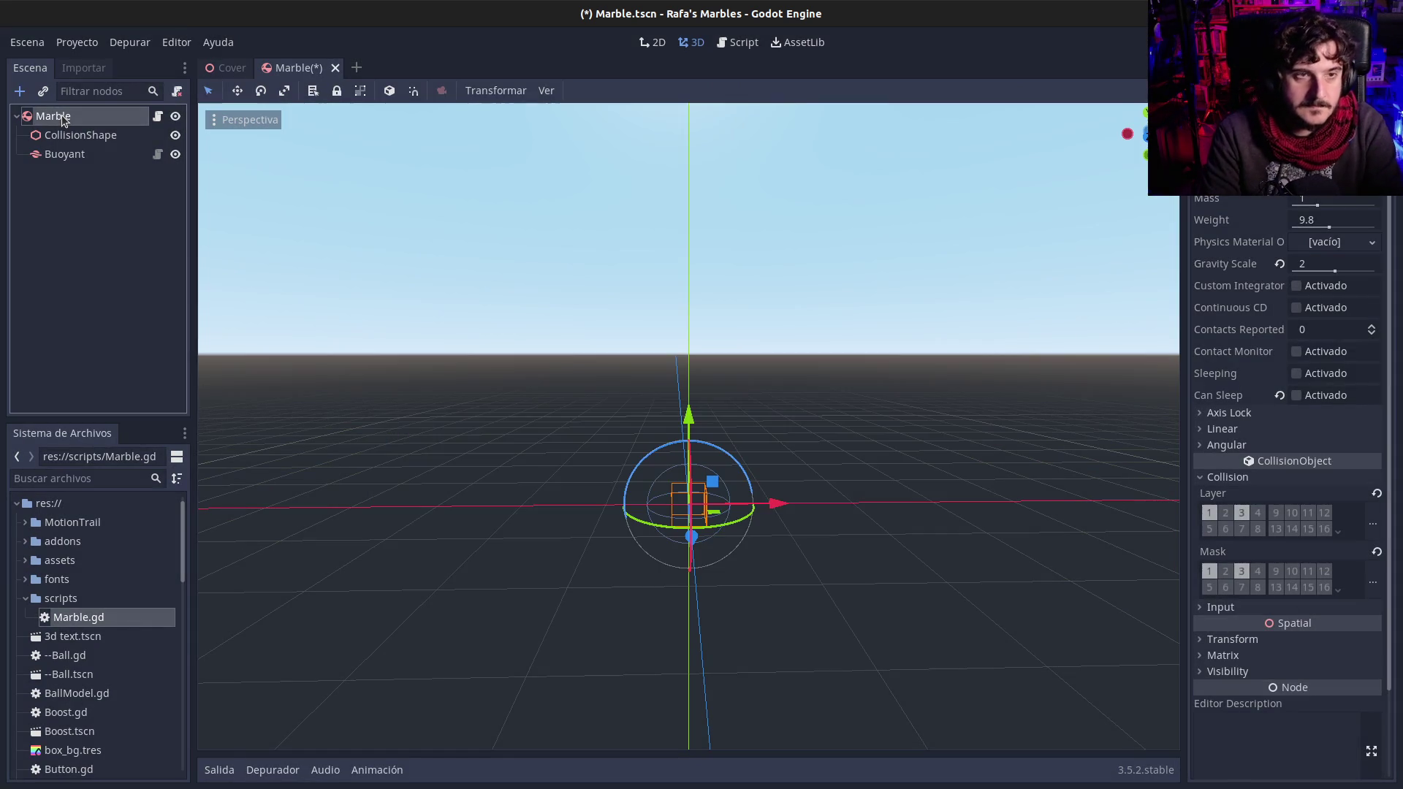
{"action": "left_click", "coordinate": [77, 42]}
{"action": "left_click", "coordinate": [84, 66]}
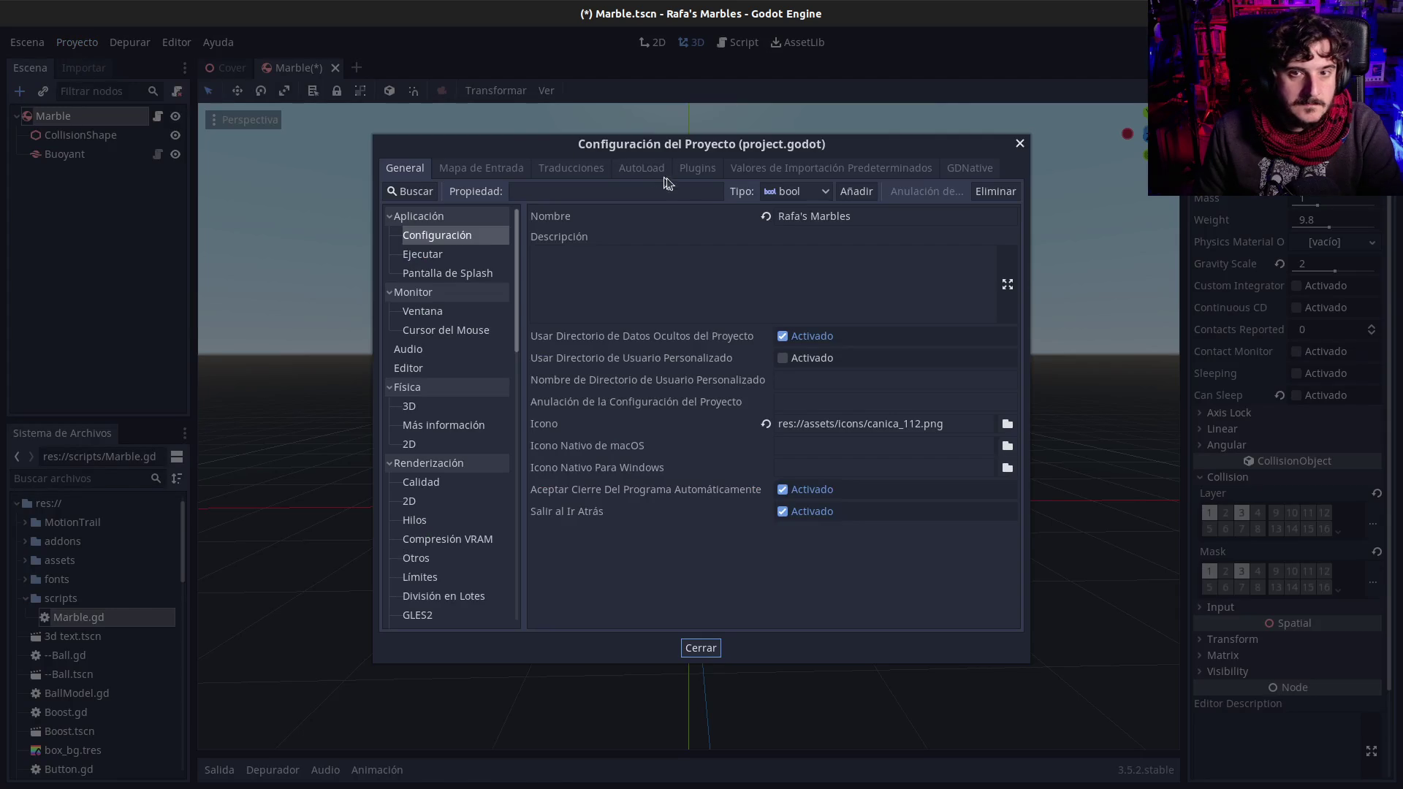
{"action": "left_click", "coordinate": [696, 171]}
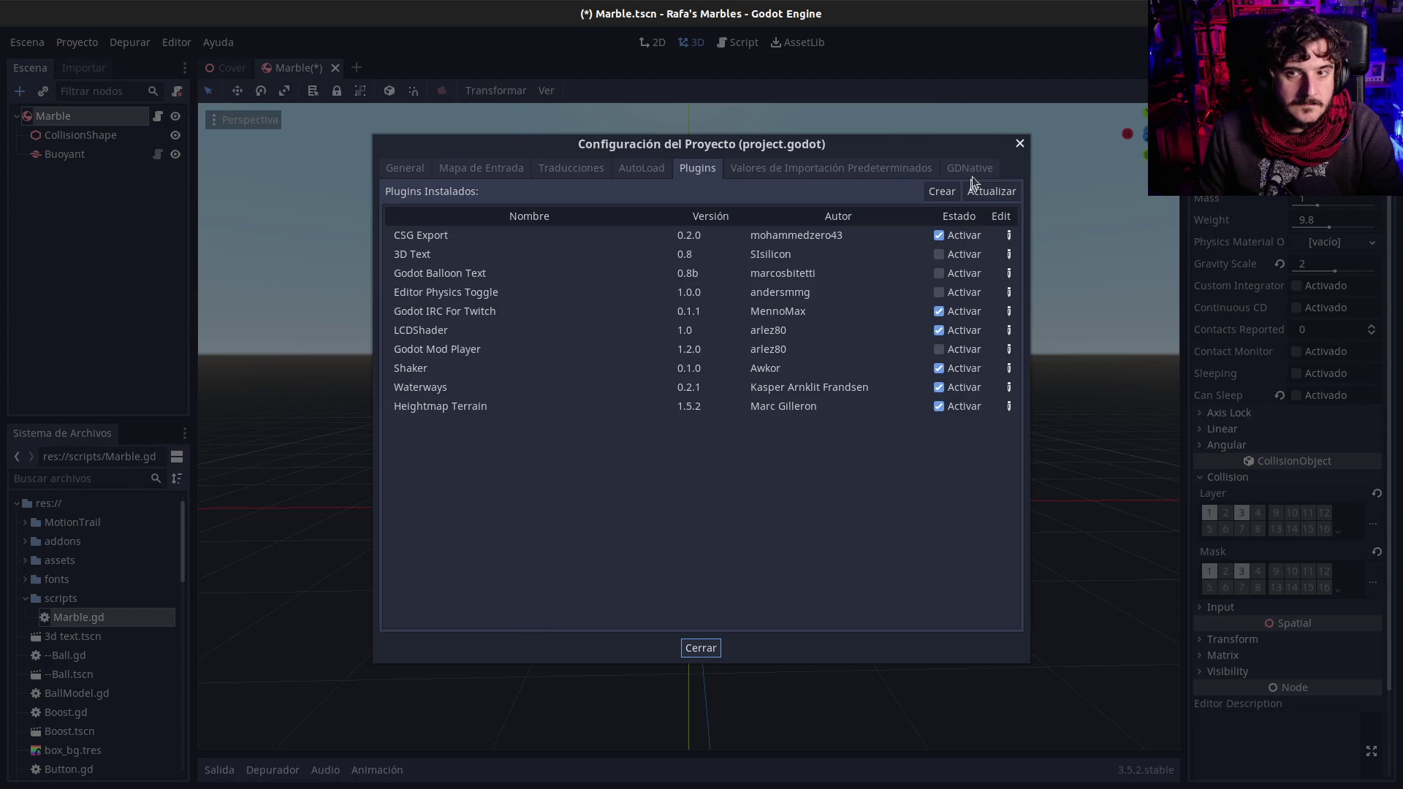
{"action": "left_click", "coordinate": [1020, 143]}
{"action": "key", "text": "ctrl+a"}
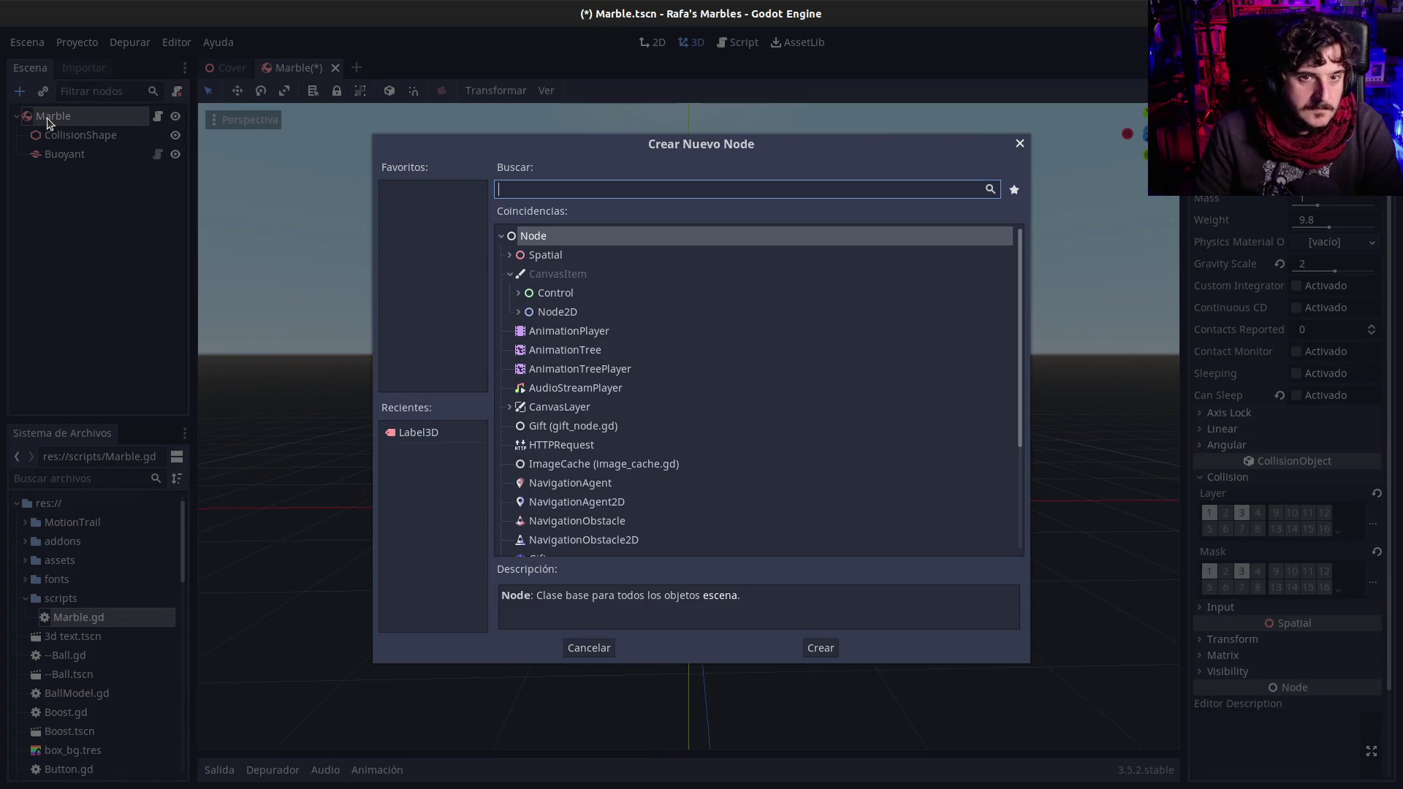
Step: Add a Label3D node under Marble and locate name_label in Marble.gd's set_user code
{"action": "type", "text": "label3d"}
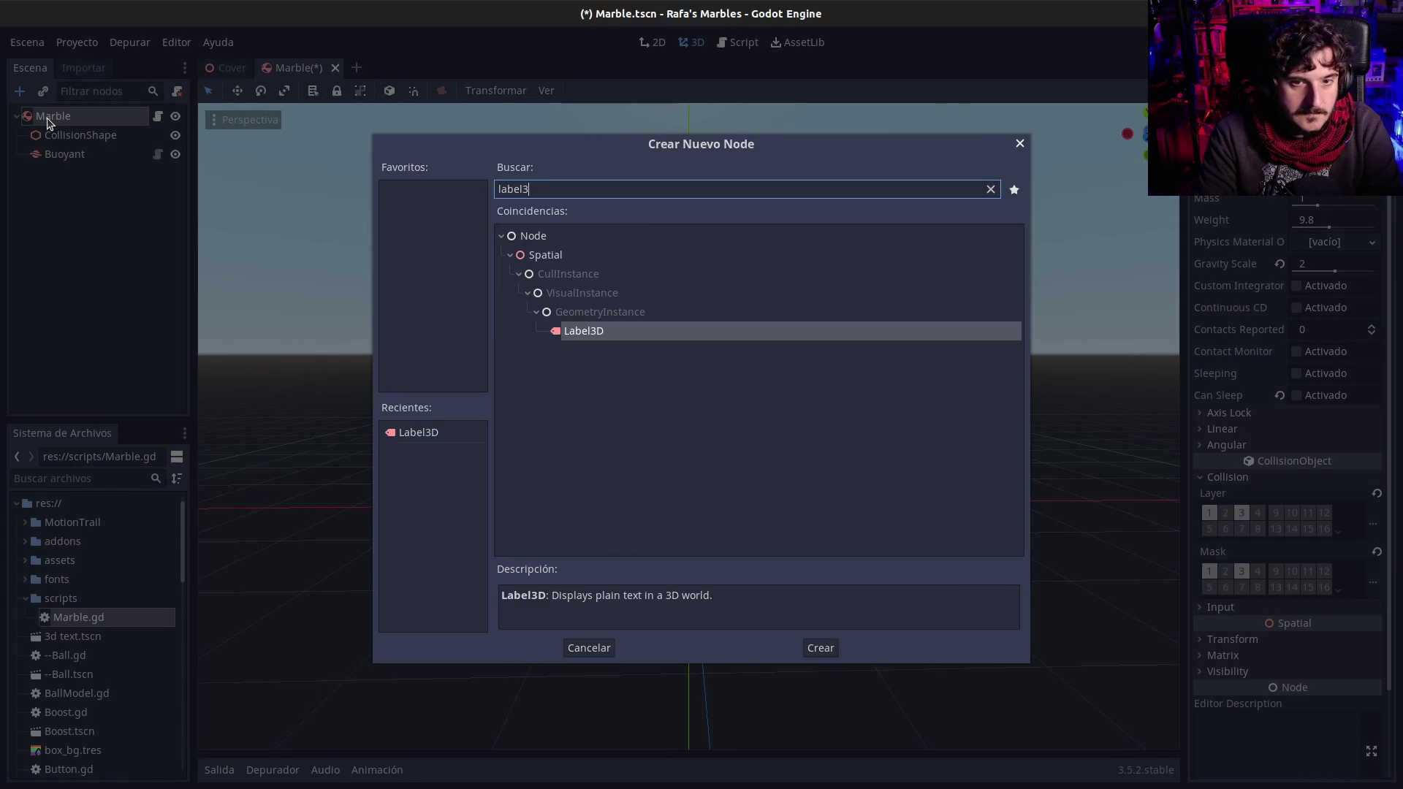
{"action": "key", "text": "Return"}
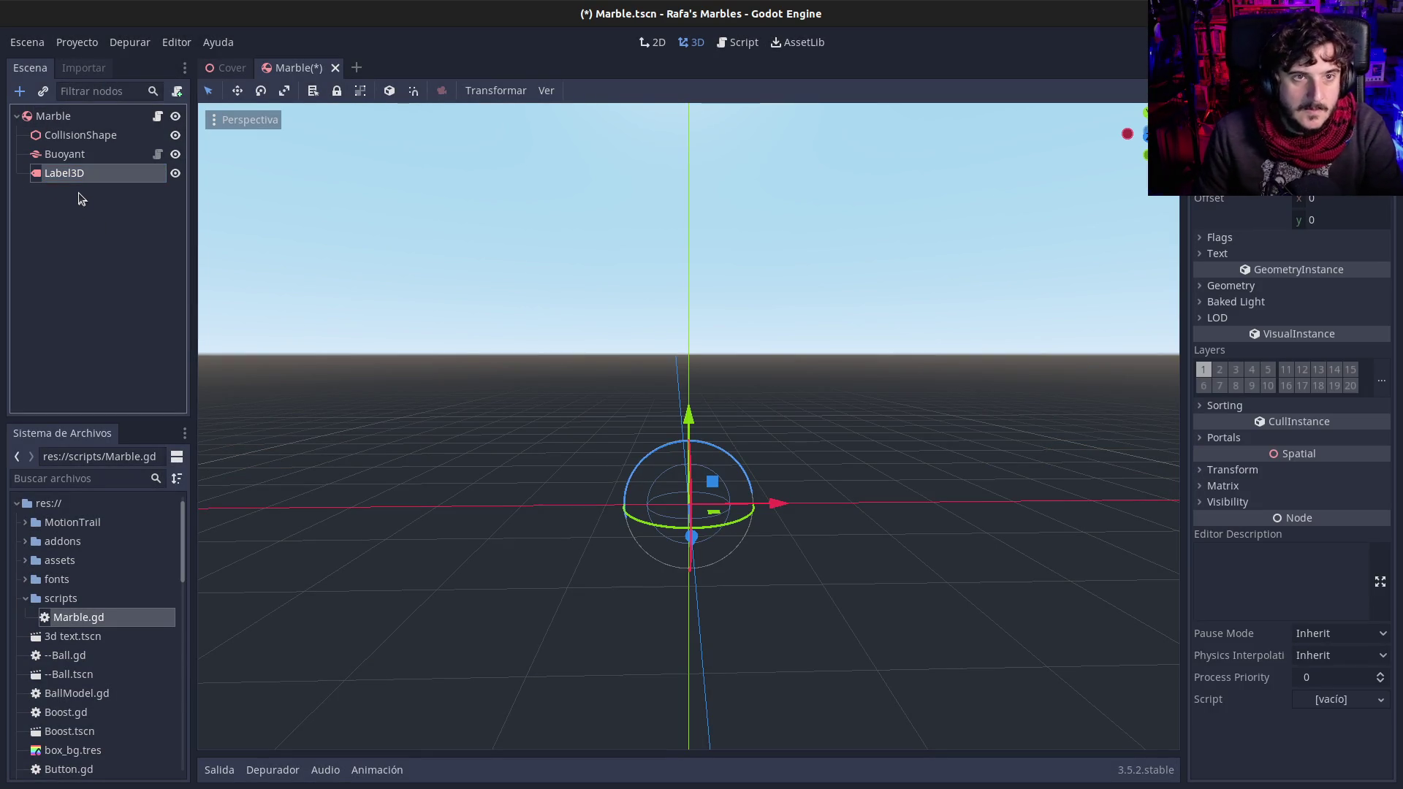
{"action": "left_click", "coordinate": [738, 43]}
{"action": "scroll", "coordinate": [574, 504], "scroll_direction": "down", "scroll_amount": 1}
{"action": "scroll", "coordinate": [574, 529], "scroll_direction": "down", "scroll_amount": 4}
{"action": "double_click", "coordinate": [508, 421]}
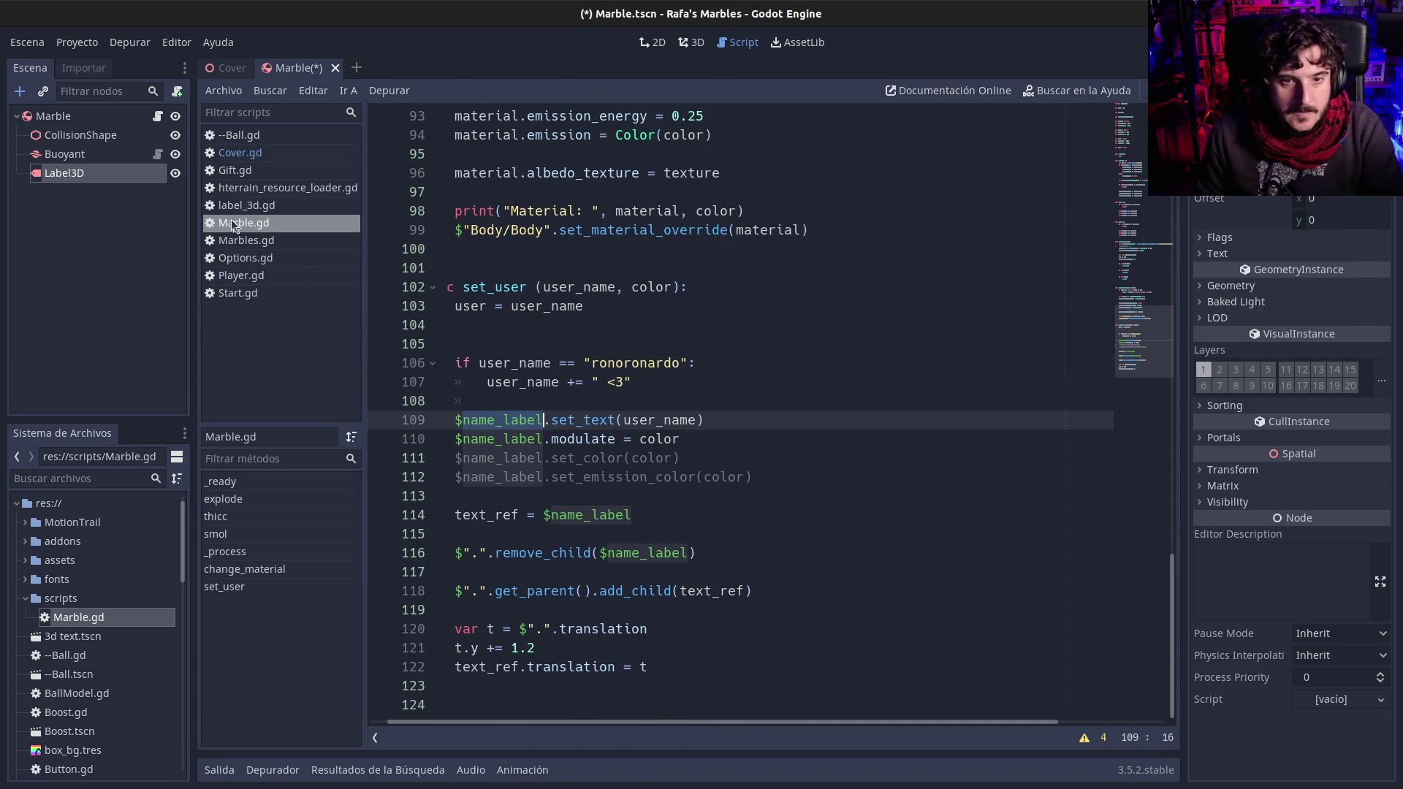
Step: Rename the new Label3D node to name_label
{"action": "double_click", "coordinate": [92, 174]}
{"action": "type", "text": "name_label"}
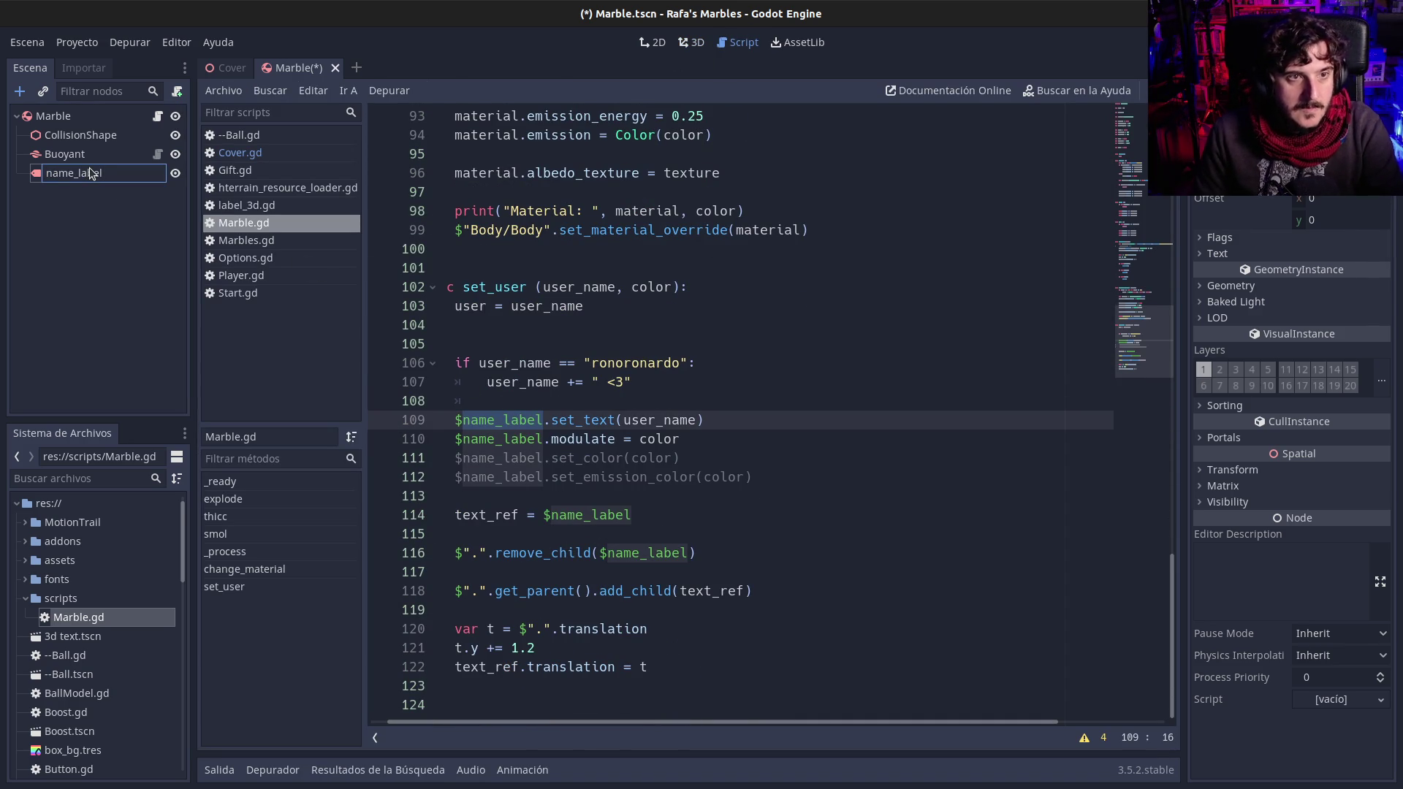
{"action": "key", "text": "Return"}
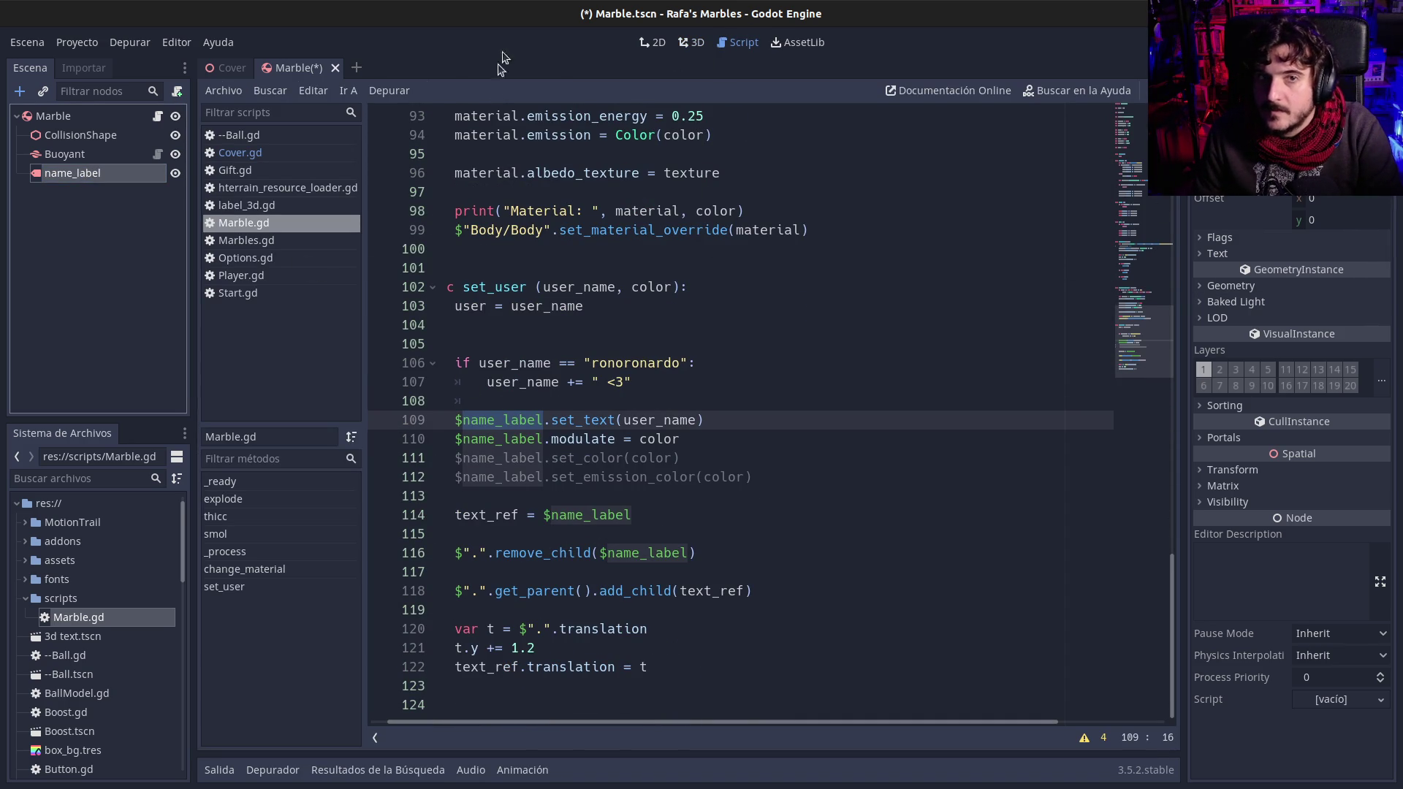
Step: In the 3D view, set the label's Text to 'asdfasdfasd'
{"action": "left_click", "coordinate": [652, 43]}
{"action": "left_click", "coordinate": [698, 42]}
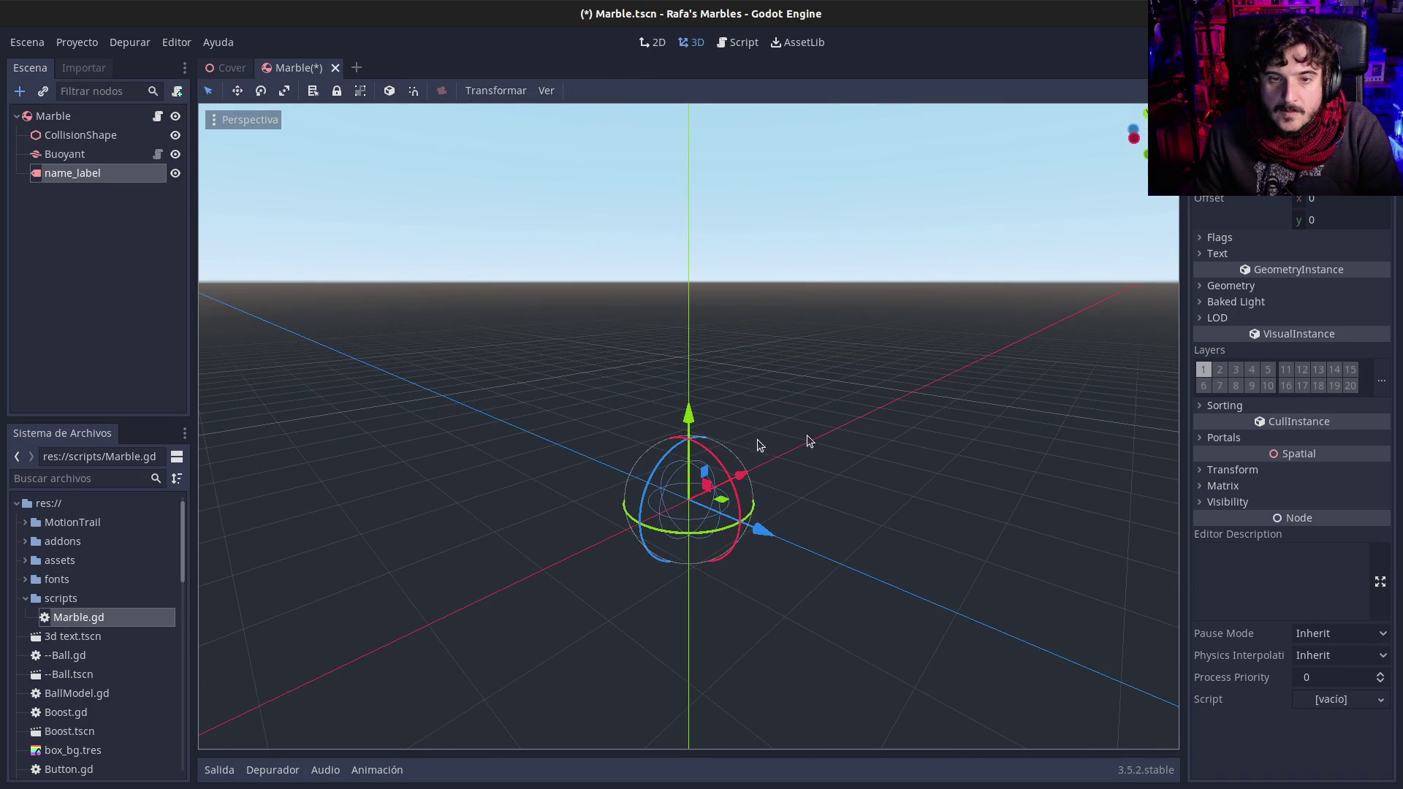
{"action": "left_click", "coordinate": [1235, 254]}
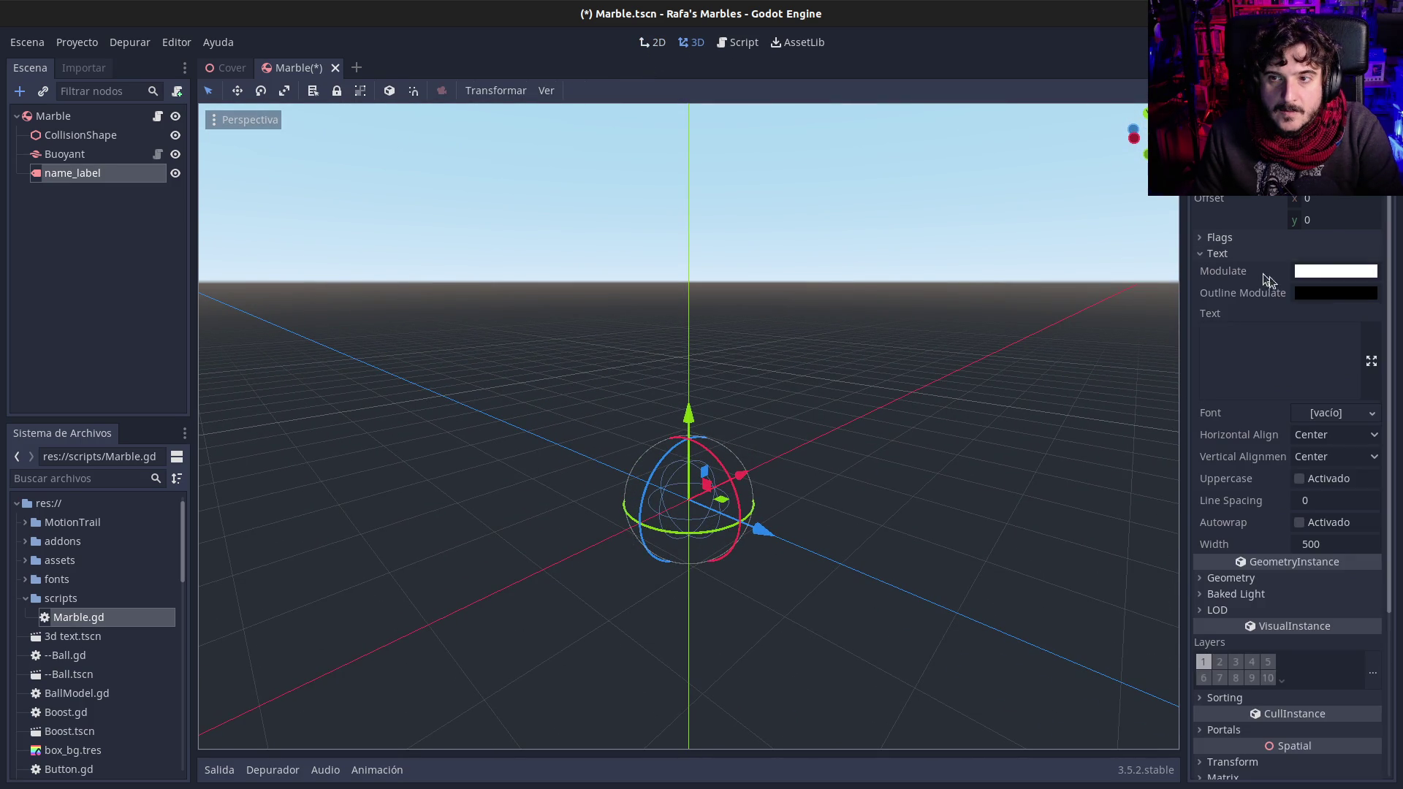
{"action": "left_click", "coordinate": [1257, 344]}
{"action": "type", "text": "asdfasdfasd"}
{"action": "left_click_drag", "start_coordinate": [693, 418], "coordinate": [700, 311]}
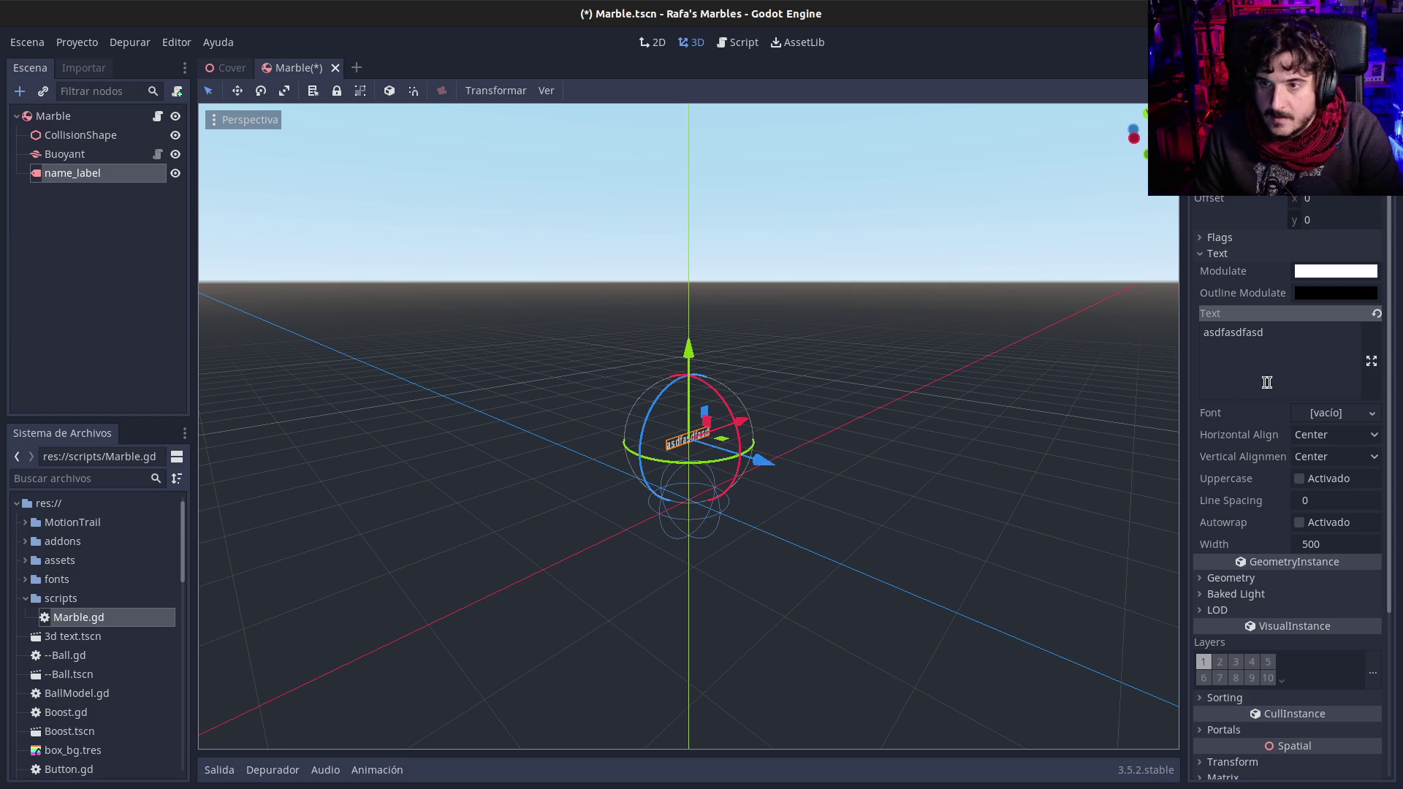
{"action": "scroll", "coordinate": [1271, 382], "scroll_direction": "down", "scroll_amount": 2}
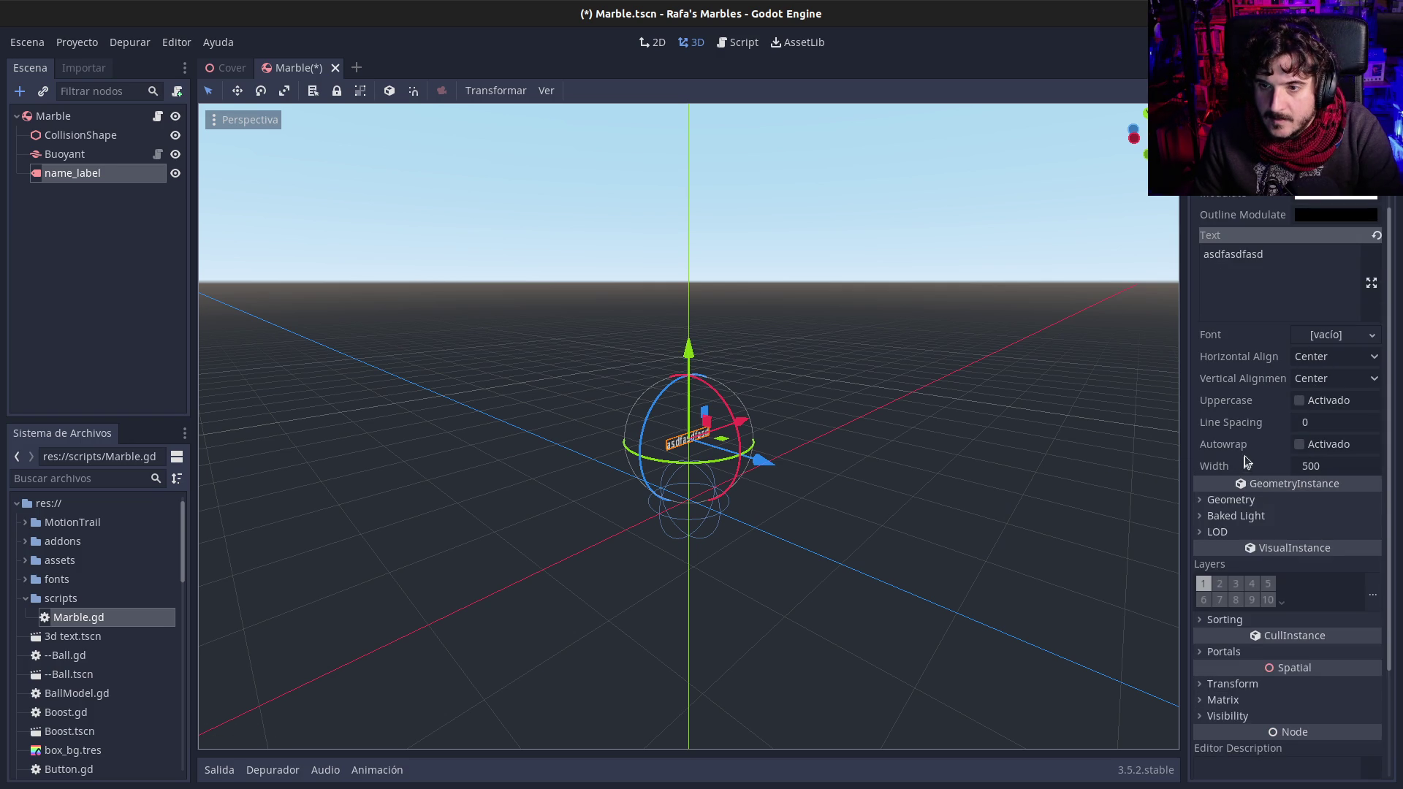
{"action": "scroll", "coordinate": [1252, 447], "scroll_direction": "up", "scroll_amount": 2}
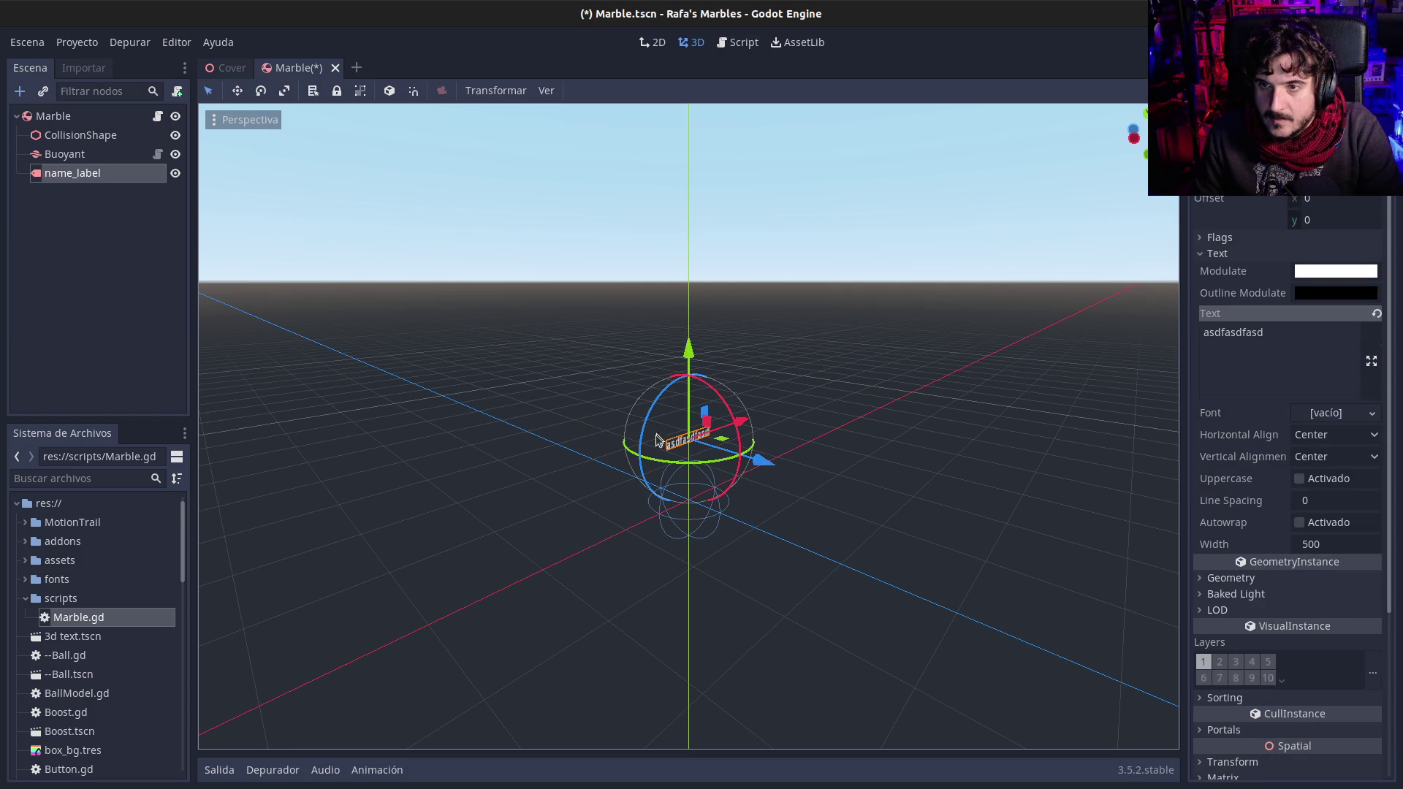
Step: Set name_label's Billboard flag to Enabled so it faces the camera
{"action": "left_click", "coordinate": [1209, 253]}
{"action": "left_click", "coordinate": [1211, 237]}
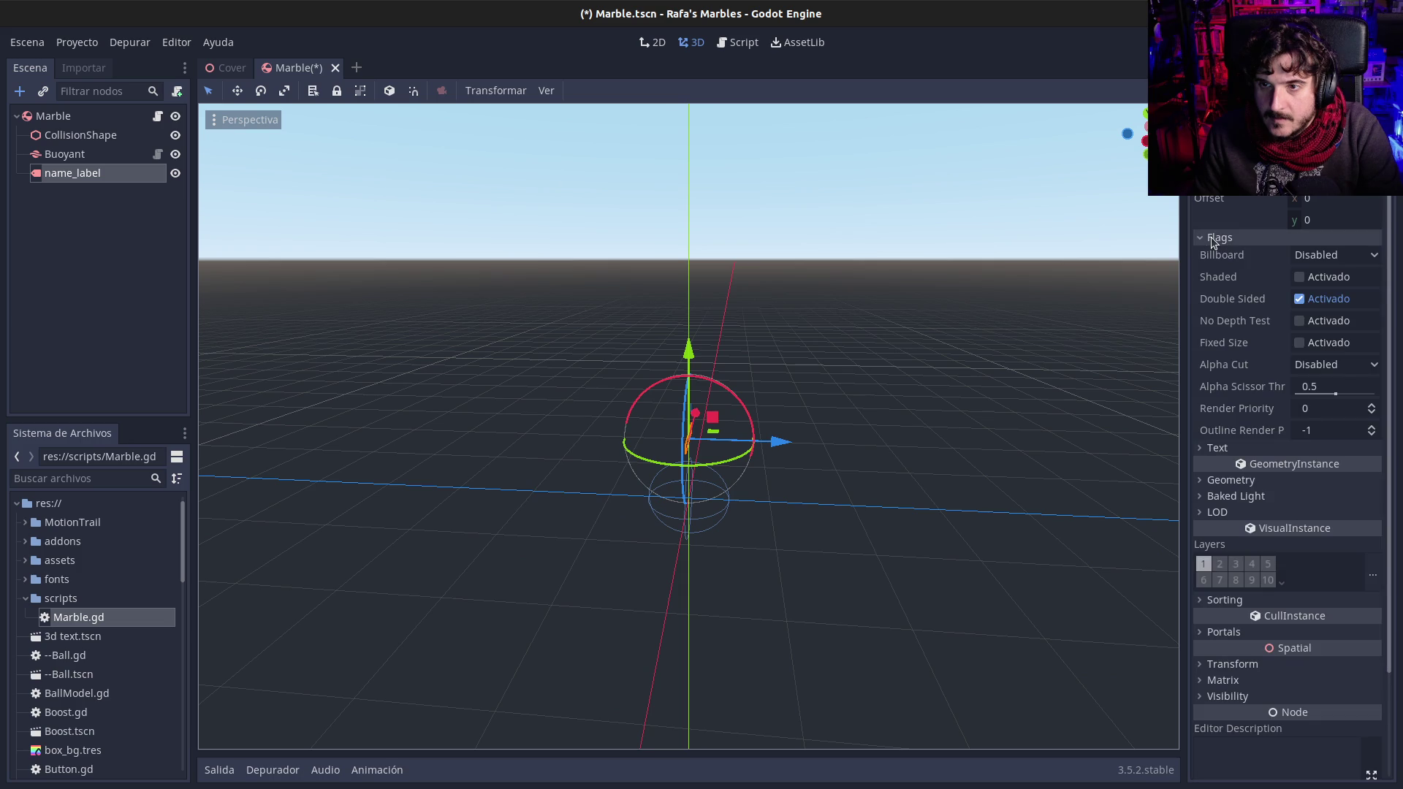
{"action": "left_click", "coordinate": [1333, 254]}
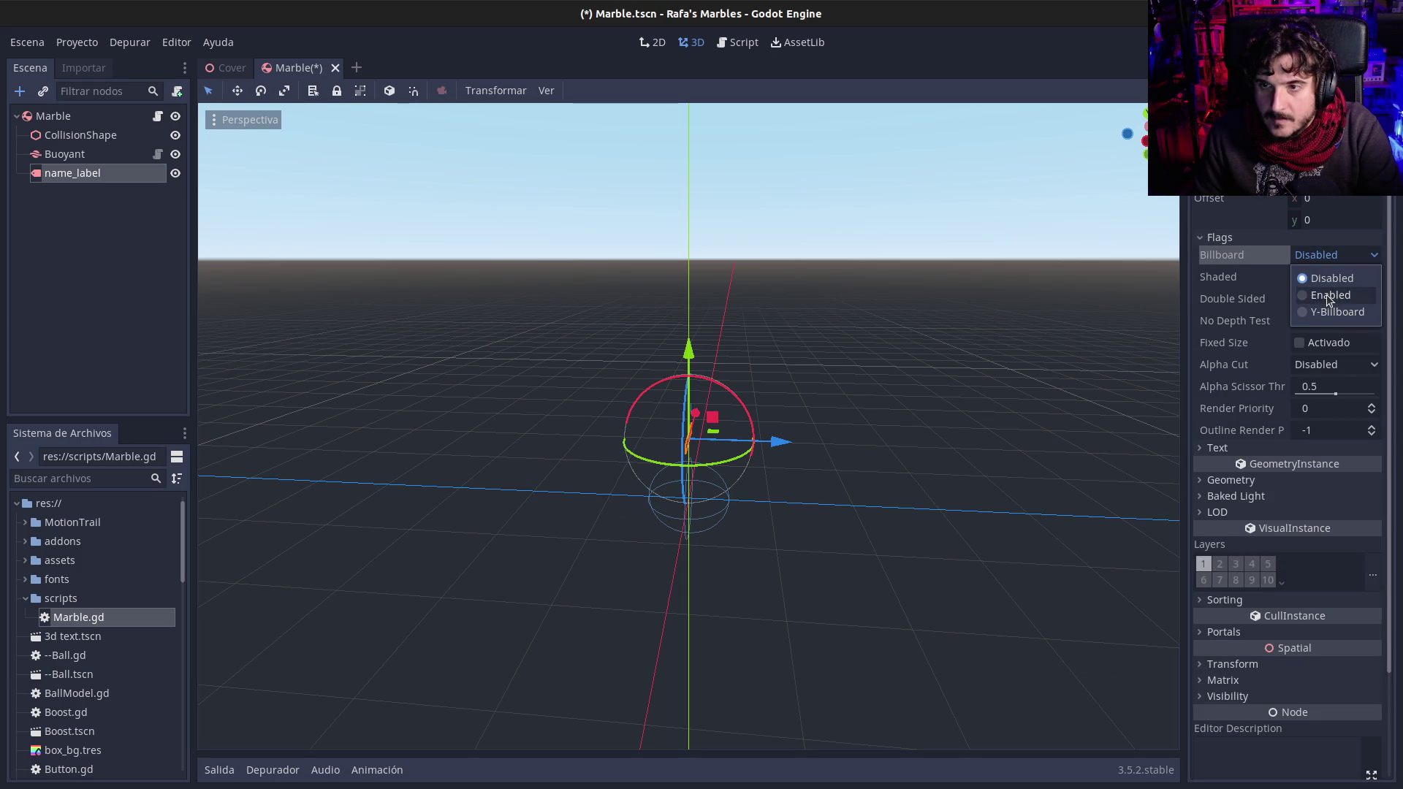
{"action": "left_click", "coordinate": [1326, 295]}
{"action": "mouse_move", "coordinate": [1094, 366]}
{"action": "left_mouse_down"}
{"action": "mouse_move", "coordinate": [805, 439]}
{"action": "mouse_move", "coordinate": [603, 437]}
{"action": "mouse_move", "coordinate": [594, 402]}
{"action": "left_mouse_up"}
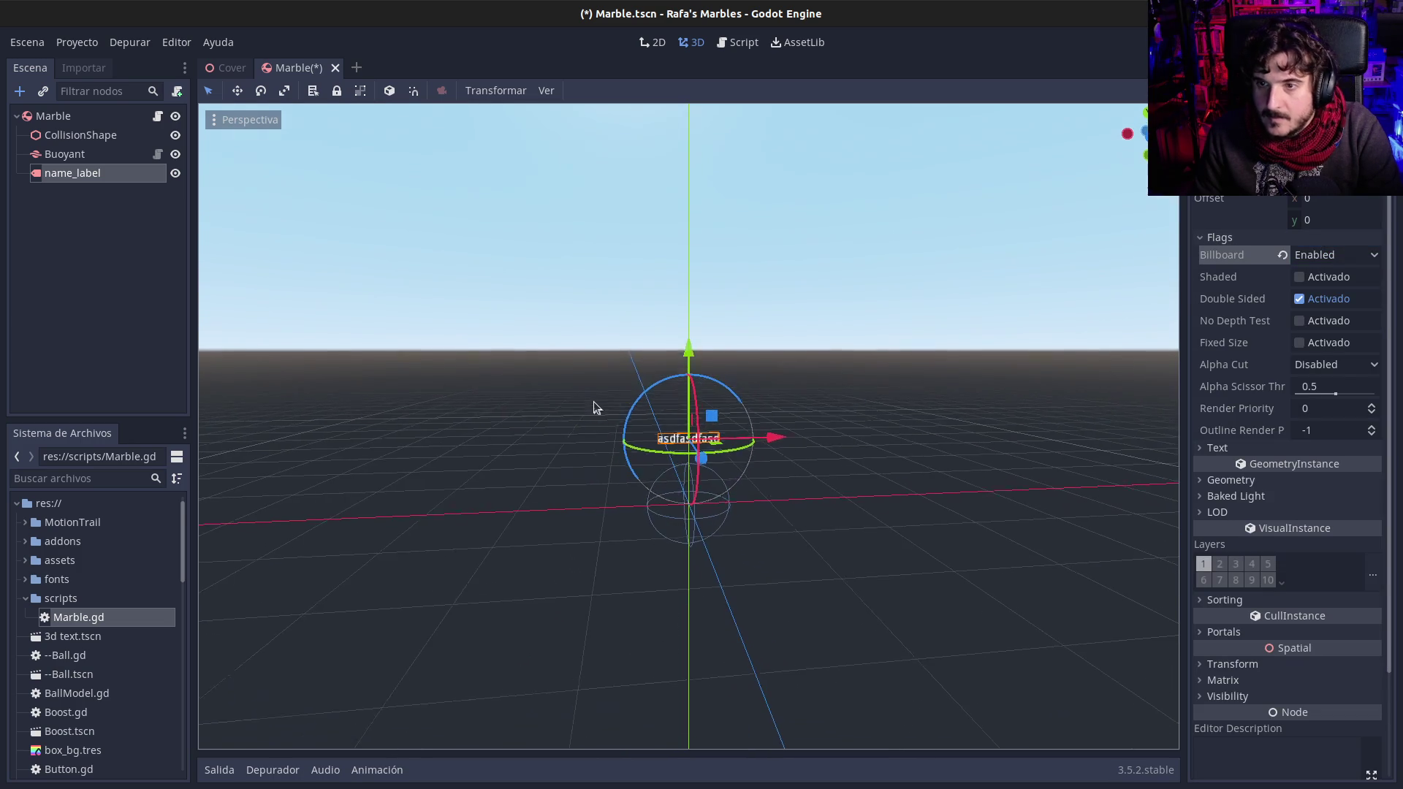
Step: Give the label's Font a New DynamicFont, trying a ttf file from the project
{"action": "left_click", "coordinate": [1217, 448]}
{"action": "scroll", "coordinate": [1260, 512], "scroll_direction": "down", "scroll_amount": 5}
{"action": "left_click", "coordinate": [1326, 379]}
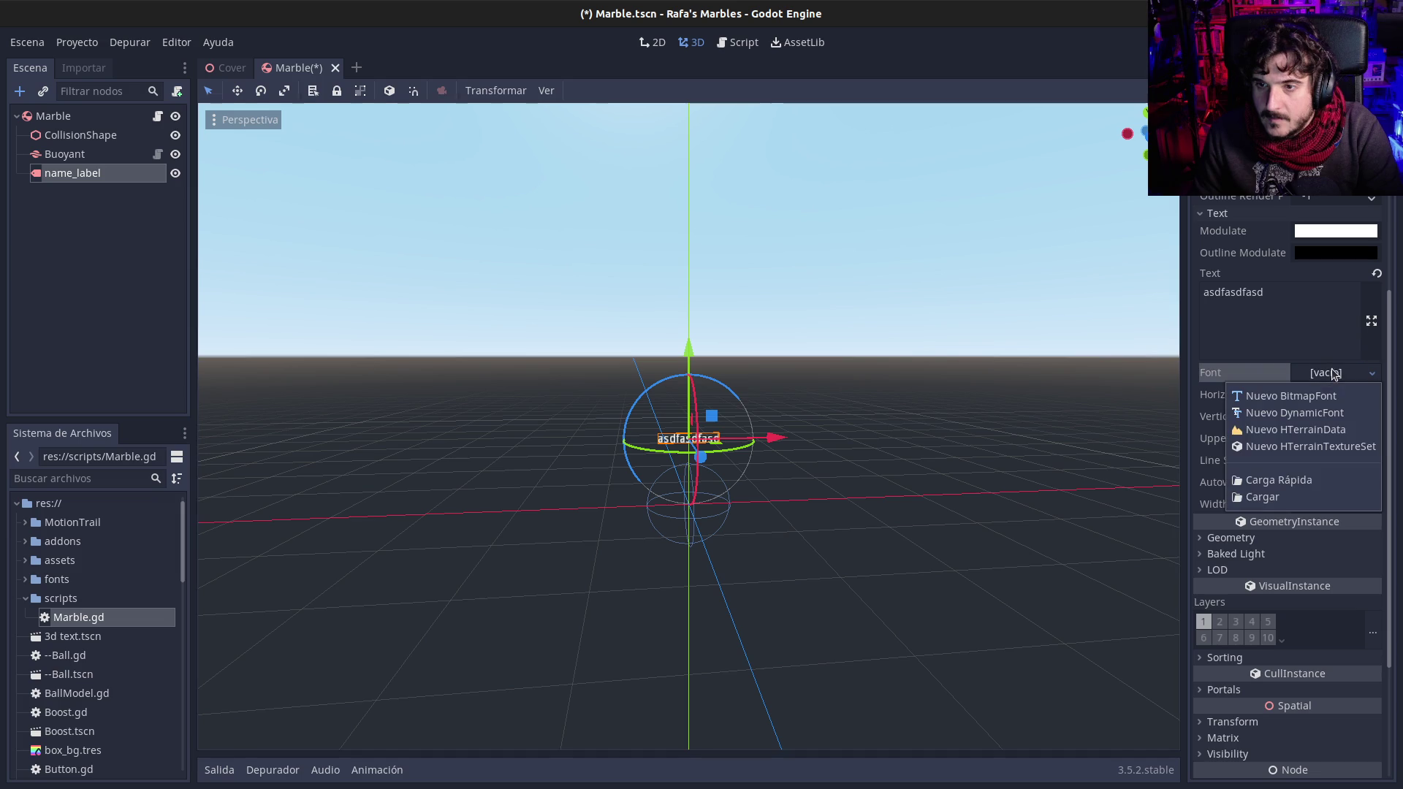
{"action": "left_click", "coordinate": [1337, 414]}
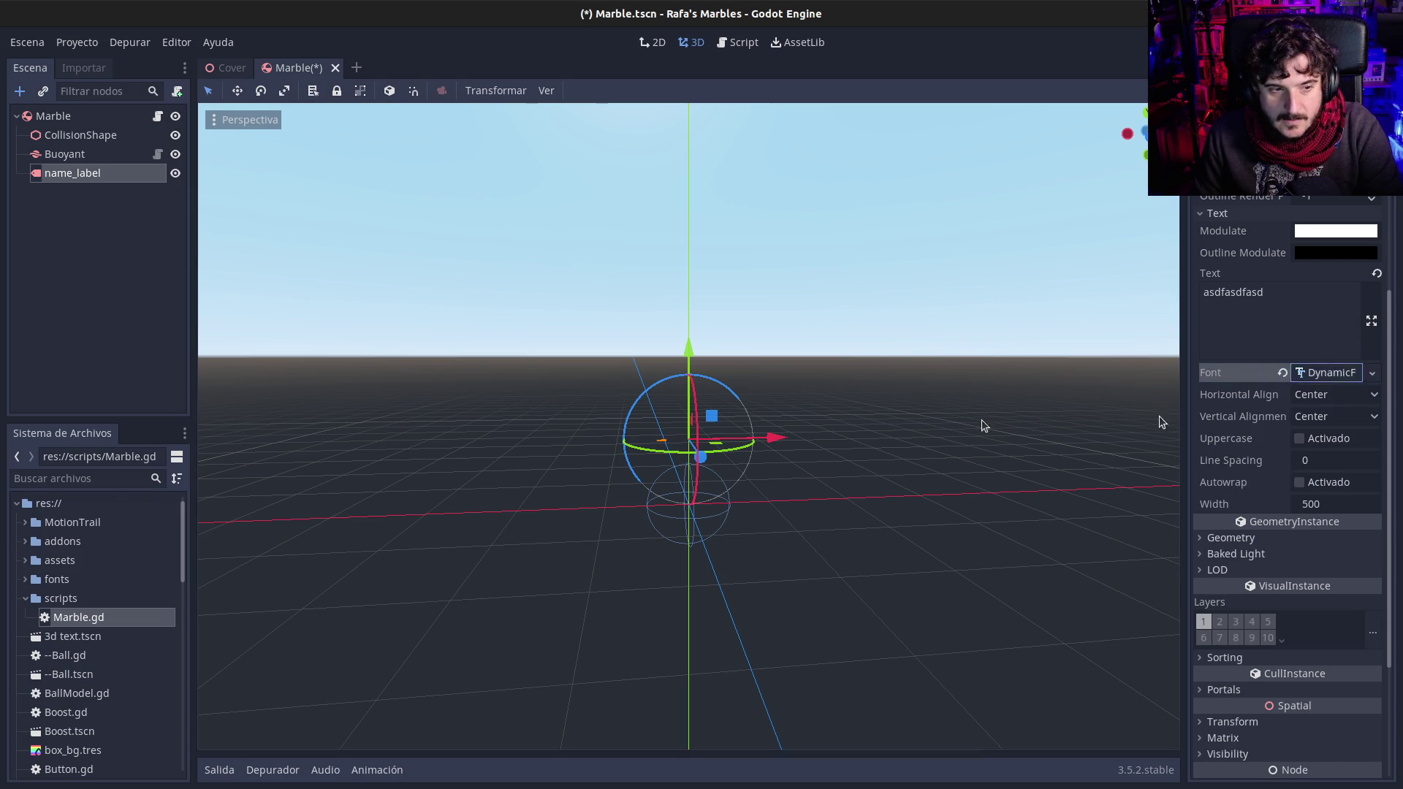
{"action": "left_click", "coordinate": [72, 481]}
{"action": "type", "text": "ttf"}
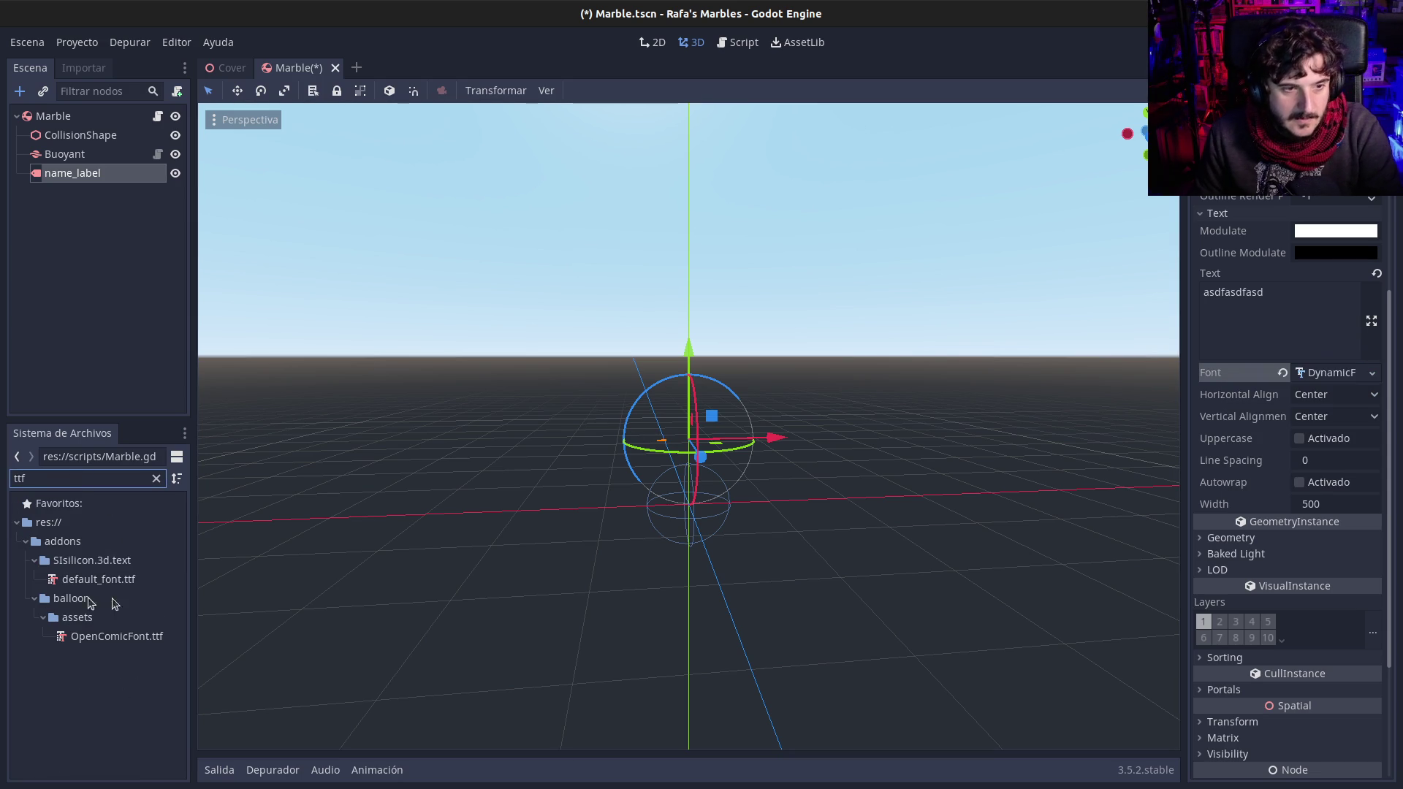
{"action": "mouse_move", "coordinate": [106, 637]}
{"action": "left_mouse_down"}
{"action": "mouse_move", "coordinate": [222, 638]}
{"action": "mouse_move", "coordinate": [1312, 307]}
{"action": "mouse_move", "coordinate": [1315, 431]}
{"action": "mouse_move", "coordinate": [1312, 373]}
{"action": "left_mouse_up"}
Step: Set the DynamicFont's Font Data to a New DynamicFontData
{"action": "left_click", "coordinate": [1321, 371]}
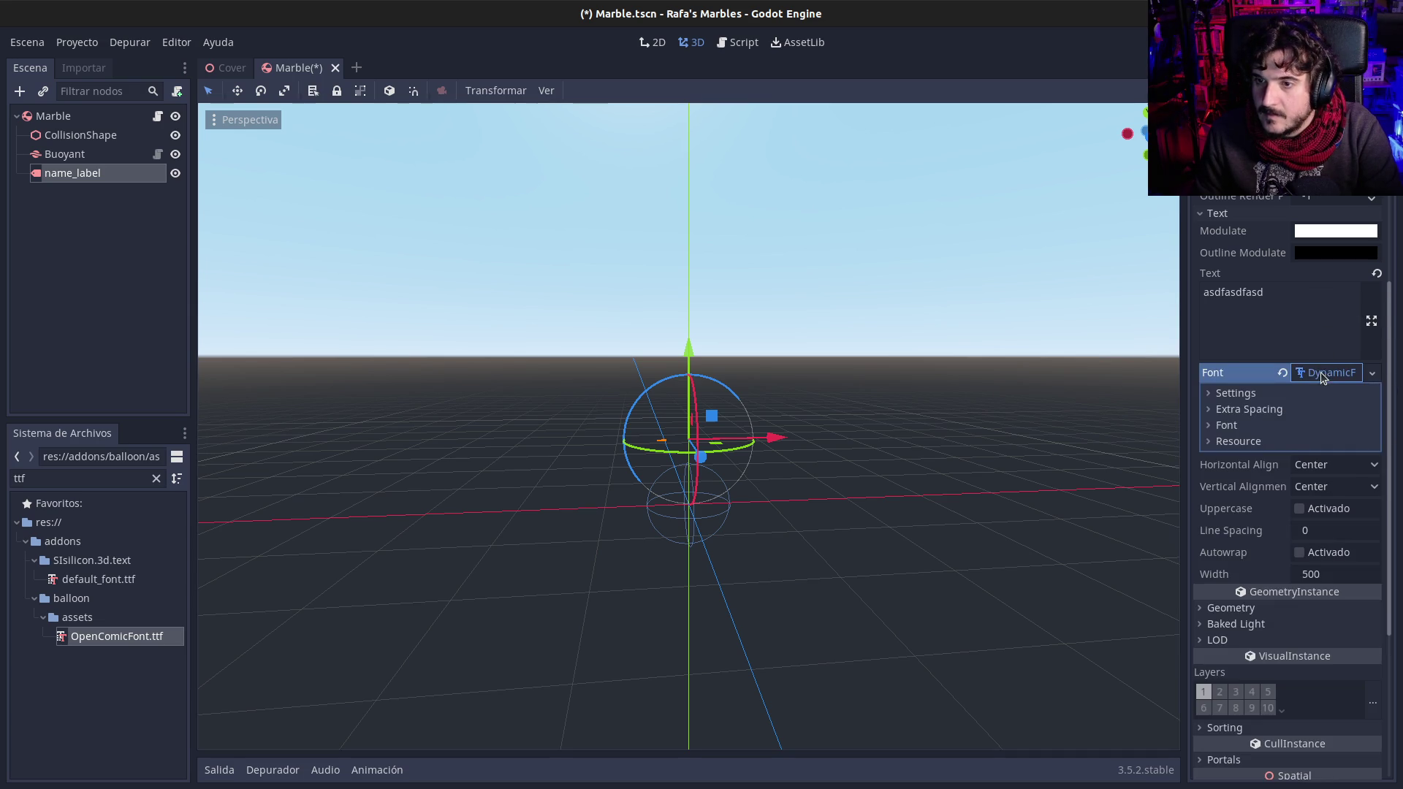
{"action": "left_click", "coordinate": [1258, 392]}
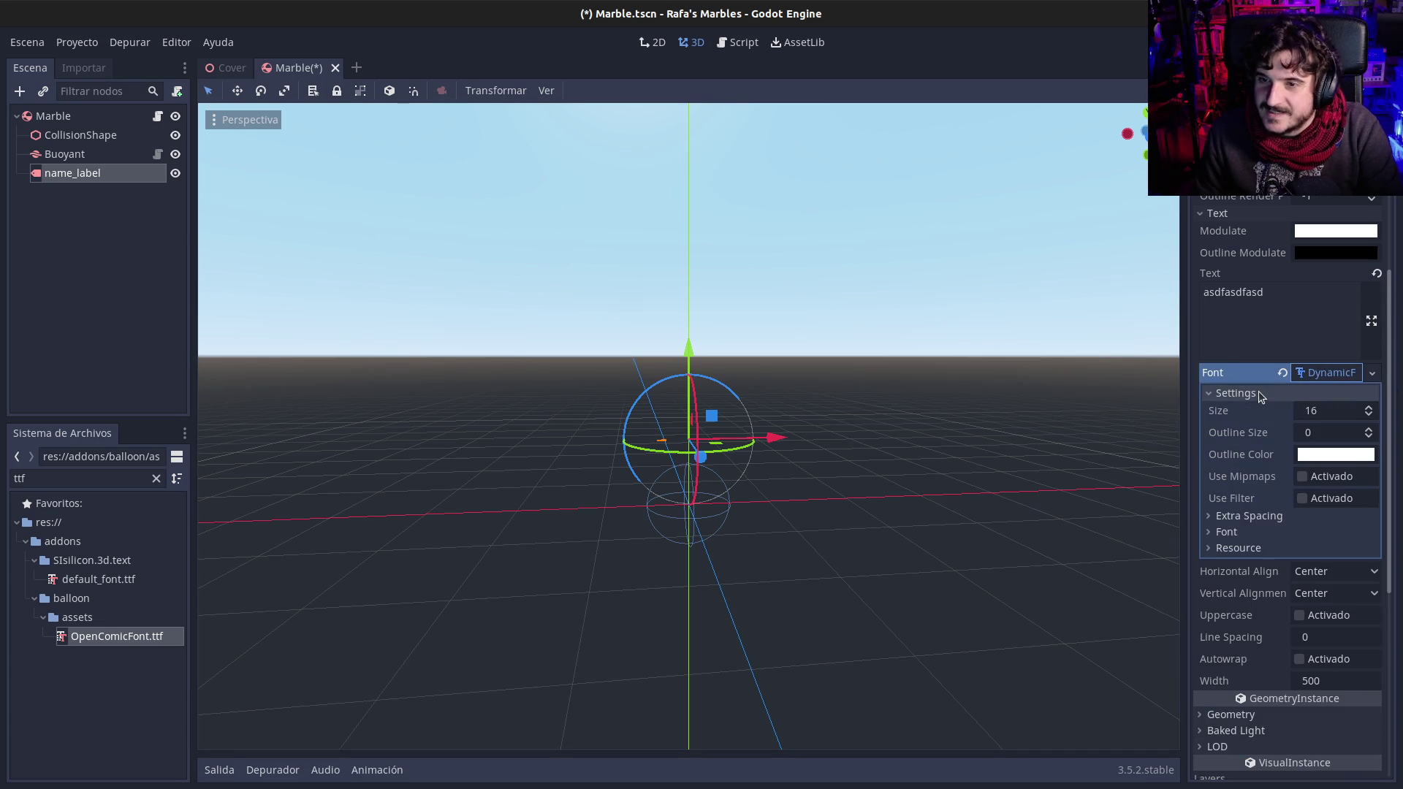
{"action": "left_click", "coordinate": [1245, 530]}
{"action": "left_click", "coordinate": [1324, 552]}
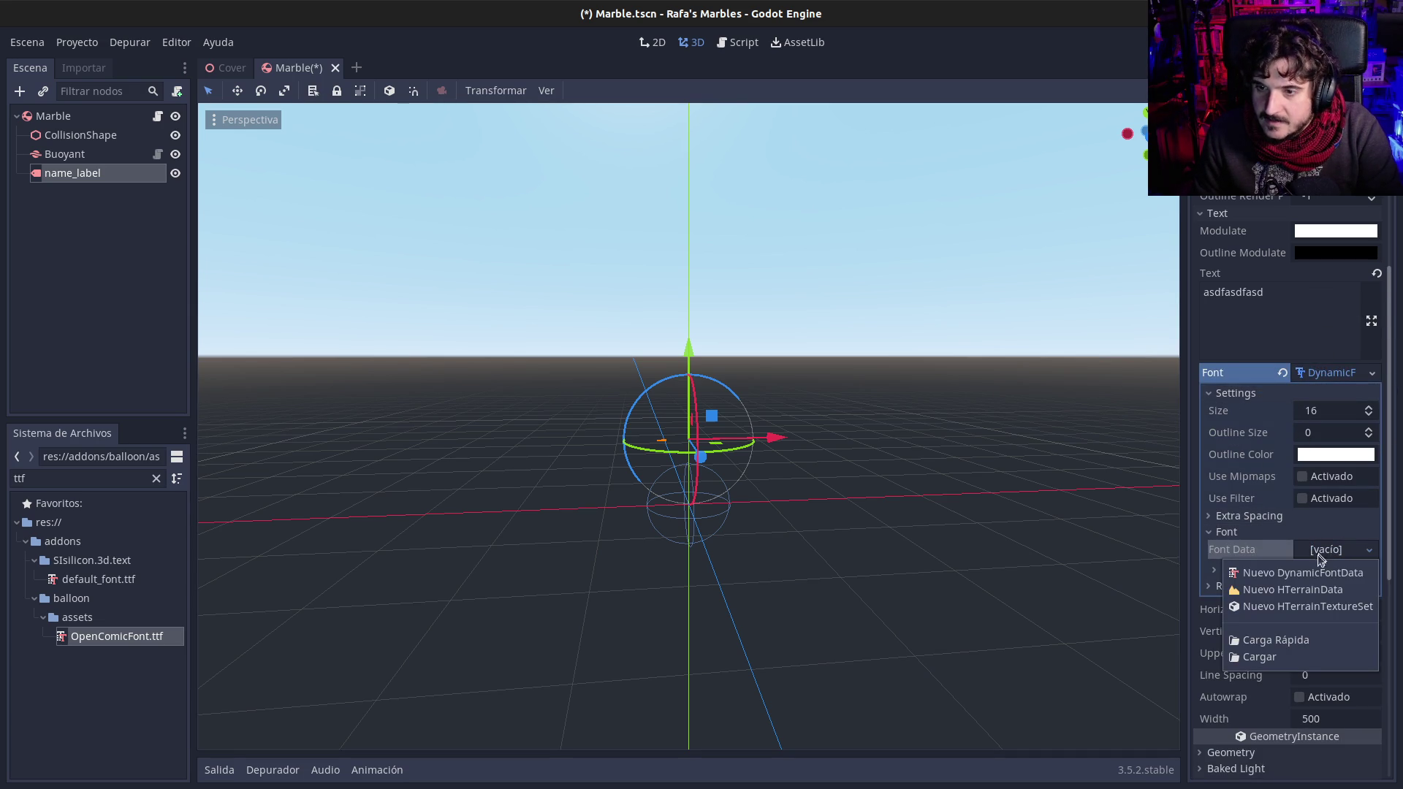
{"action": "left_click", "coordinate": [1314, 574]}
{"action": "left_click", "coordinate": [1321, 557]}
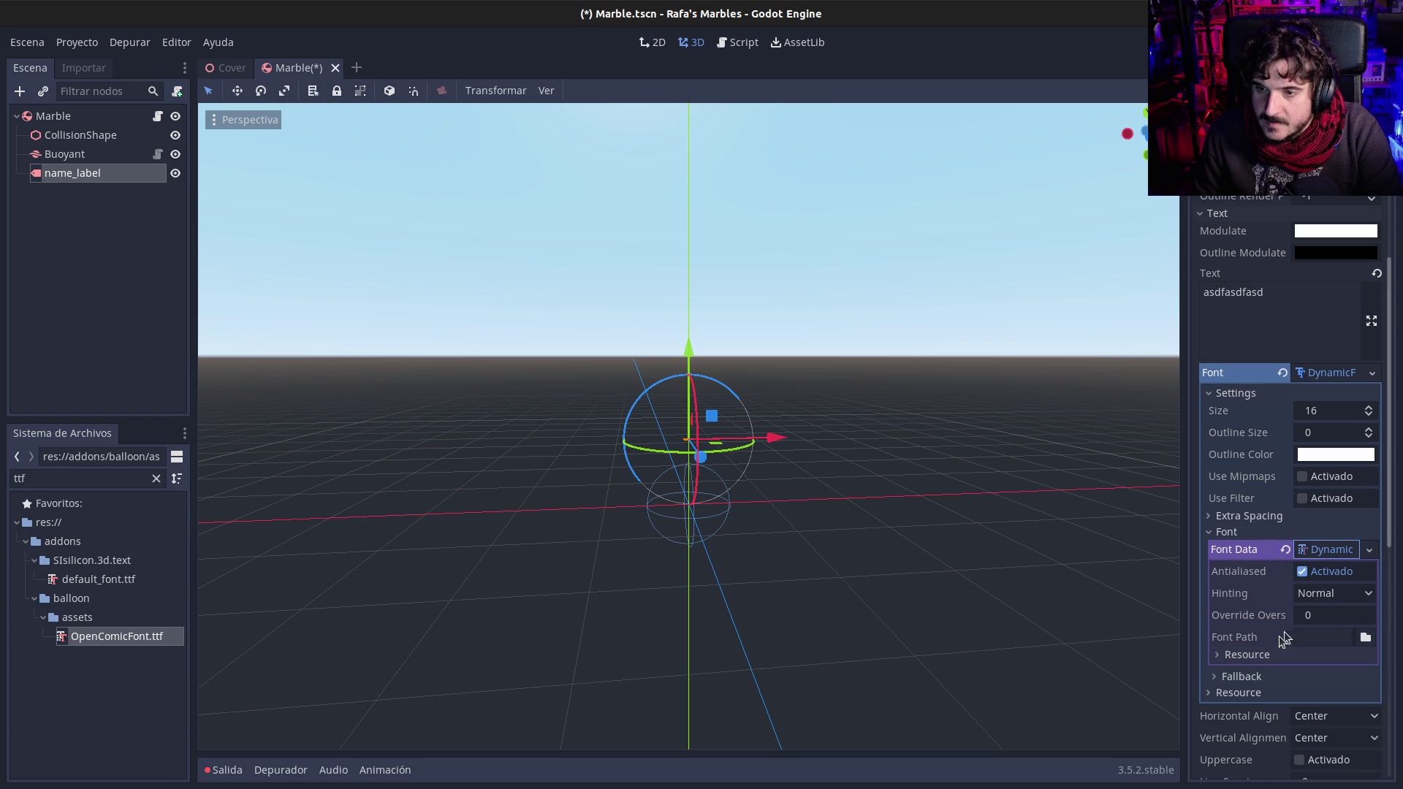
{"action": "left_click", "coordinate": [1360, 638]}
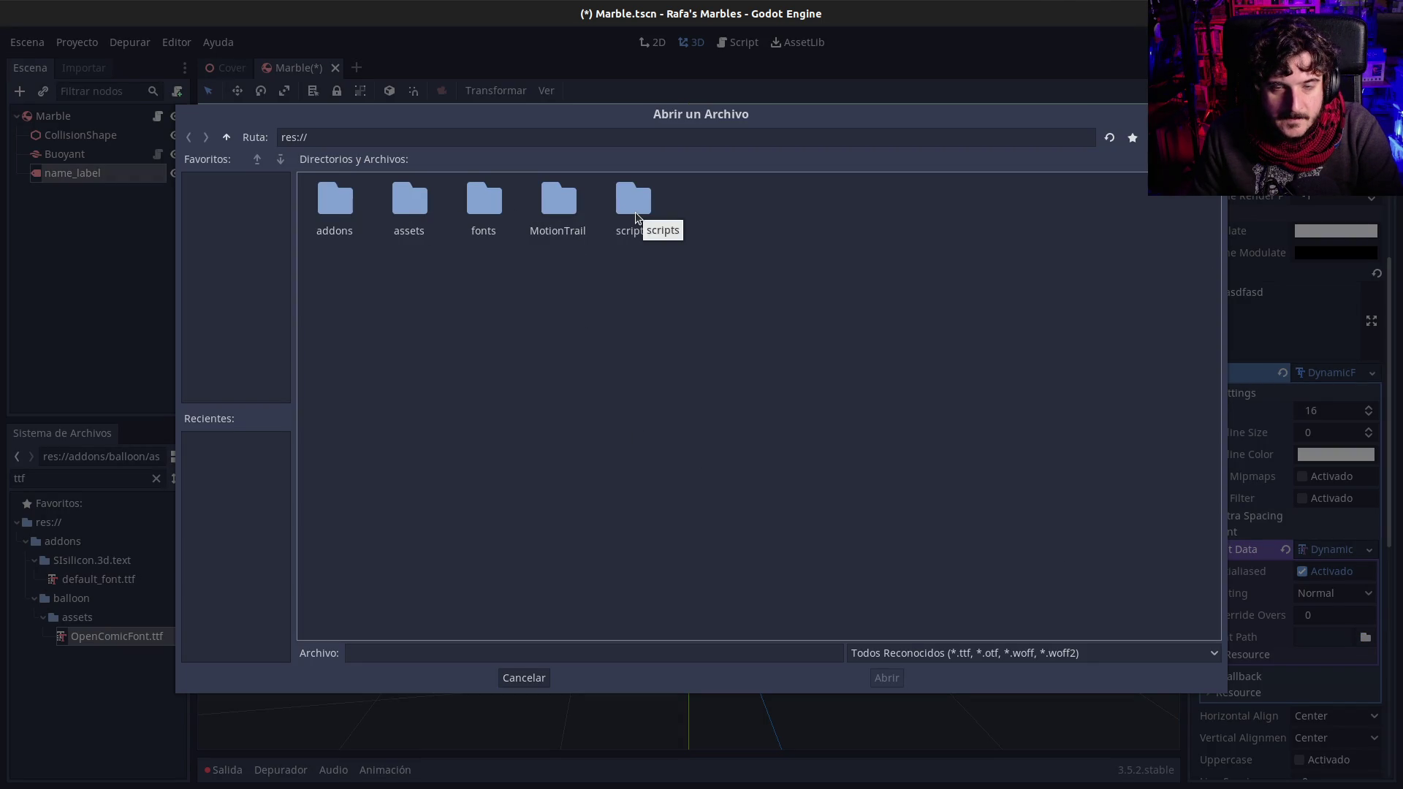
Step: Load OpenDyslexic-Regular.otf from res://fonts as the font data's path
{"action": "double_click", "coordinate": [481, 214]}
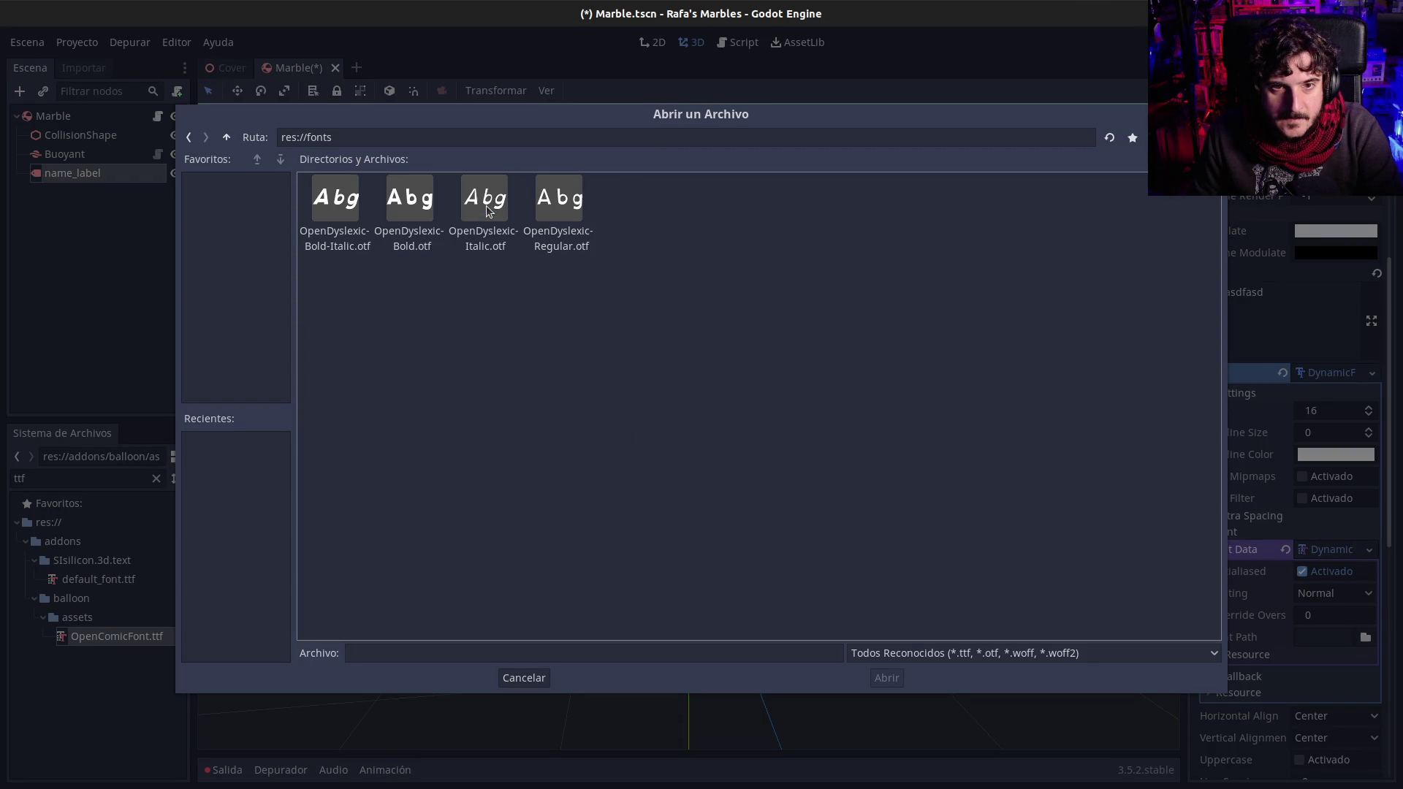
{"action": "left_click", "coordinate": [357, 207]}
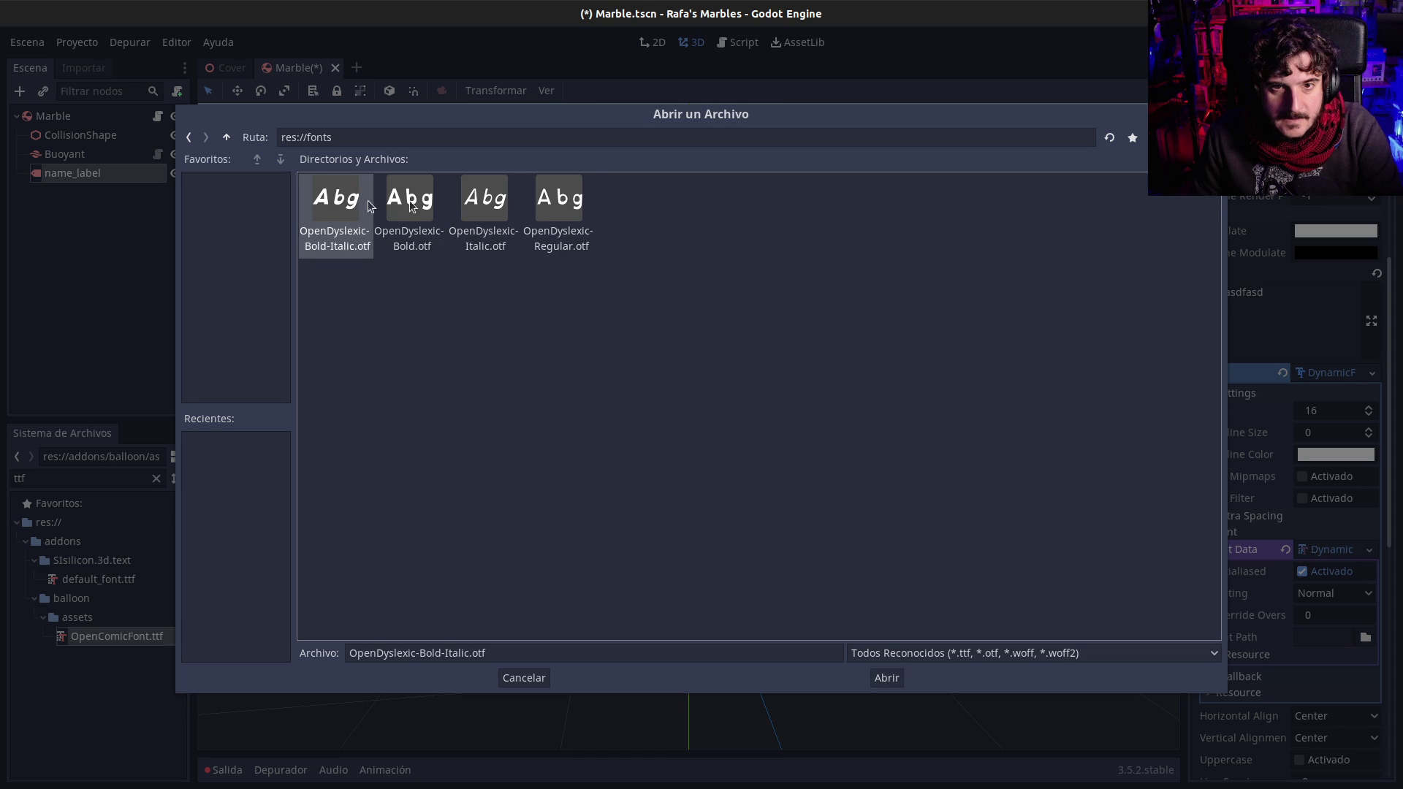
{"action": "left_click", "coordinate": [567, 206]}
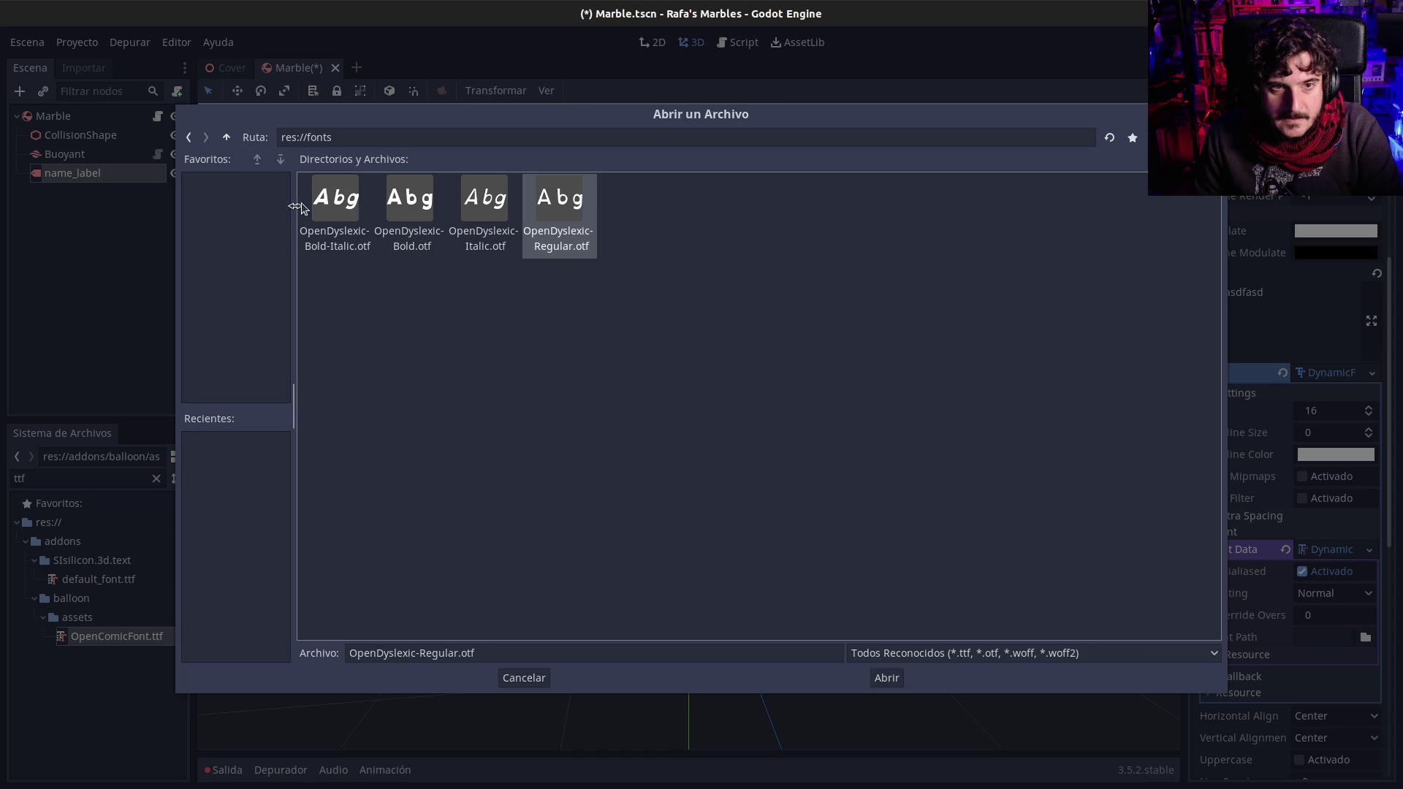
{"action": "double_click", "coordinate": [413, 201]}
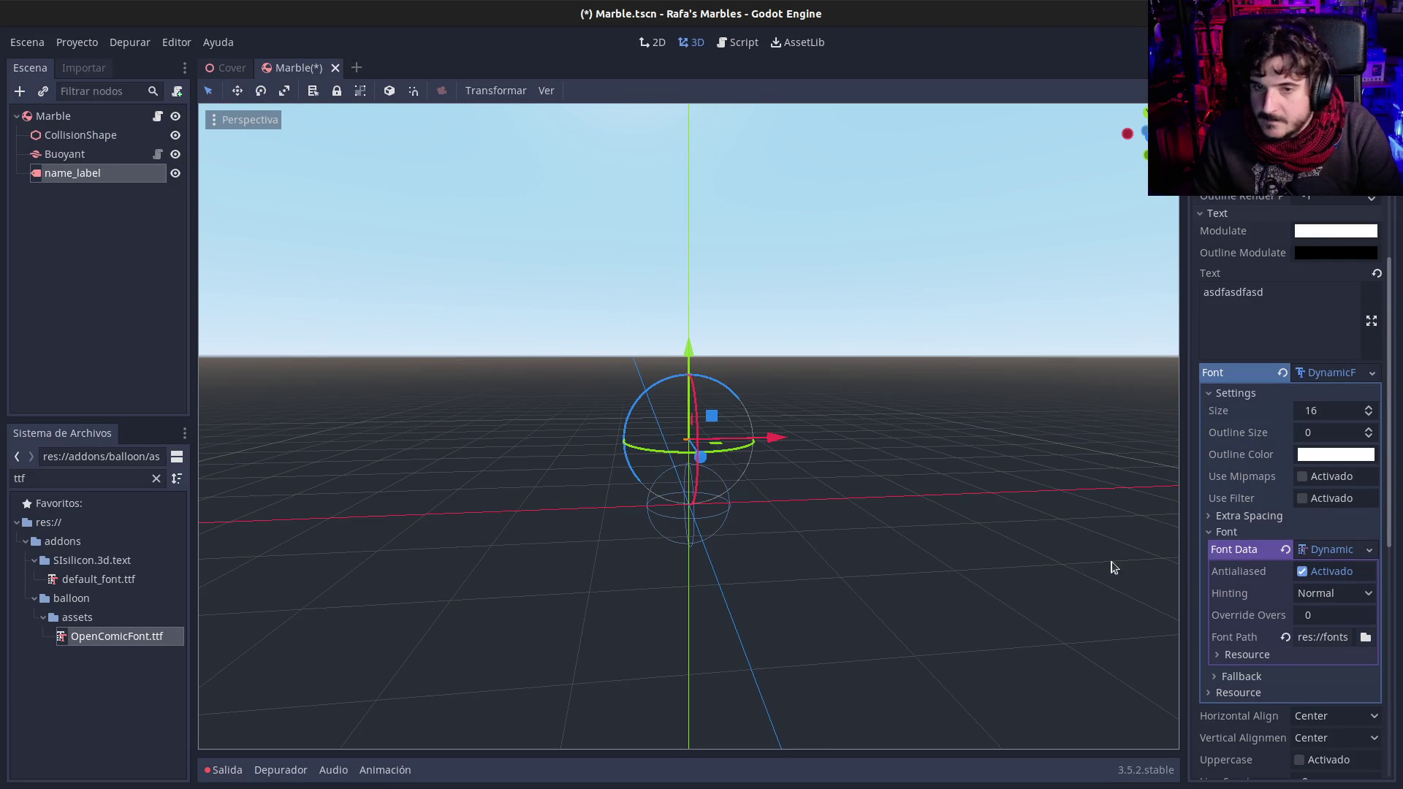
Step: Try font sizes 256 and then 64 for the label's DynamicFont
{"action": "left_click_drag", "start_coordinate": [825, 443], "coordinate": [867, 479]}
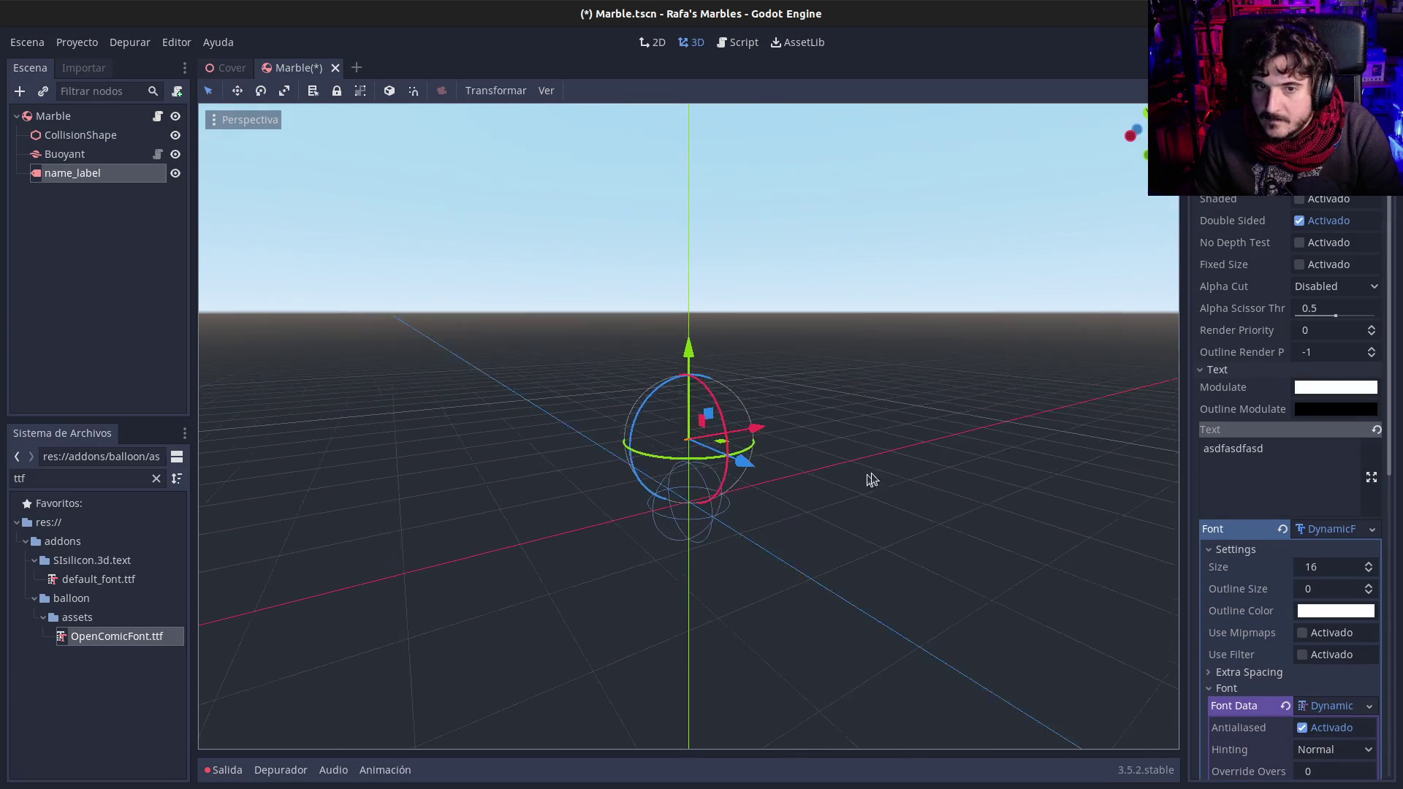
{"action": "scroll", "coordinate": [1305, 605], "scroll_direction": "down", "scroll_amount": 3}
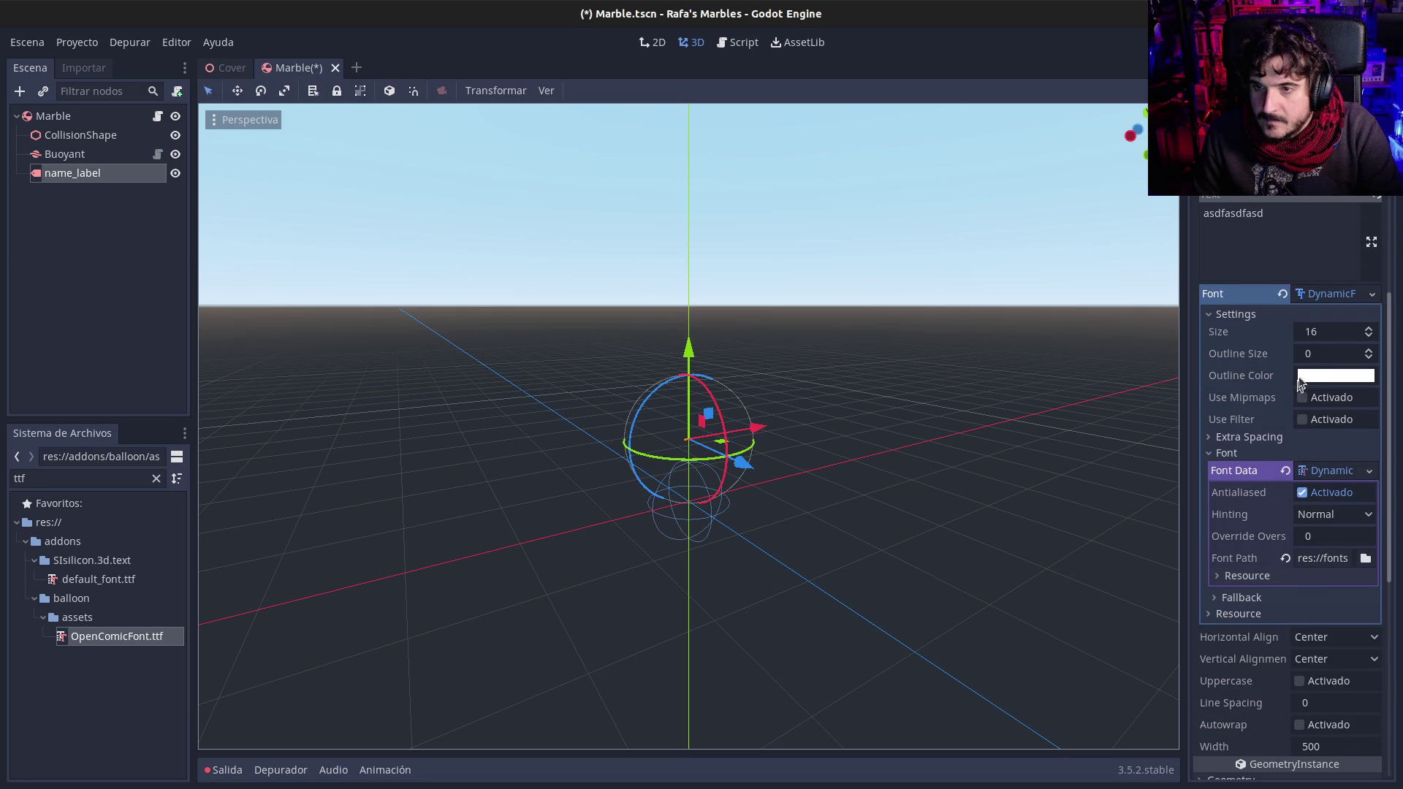
{"action": "scroll", "coordinate": [877, 446], "scroll_direction": "up", "scroll_amount": 2}
{"action": "scroll", "coordinate": [776, 485], "scroll_direction": "up", "scroll_amount": 4}
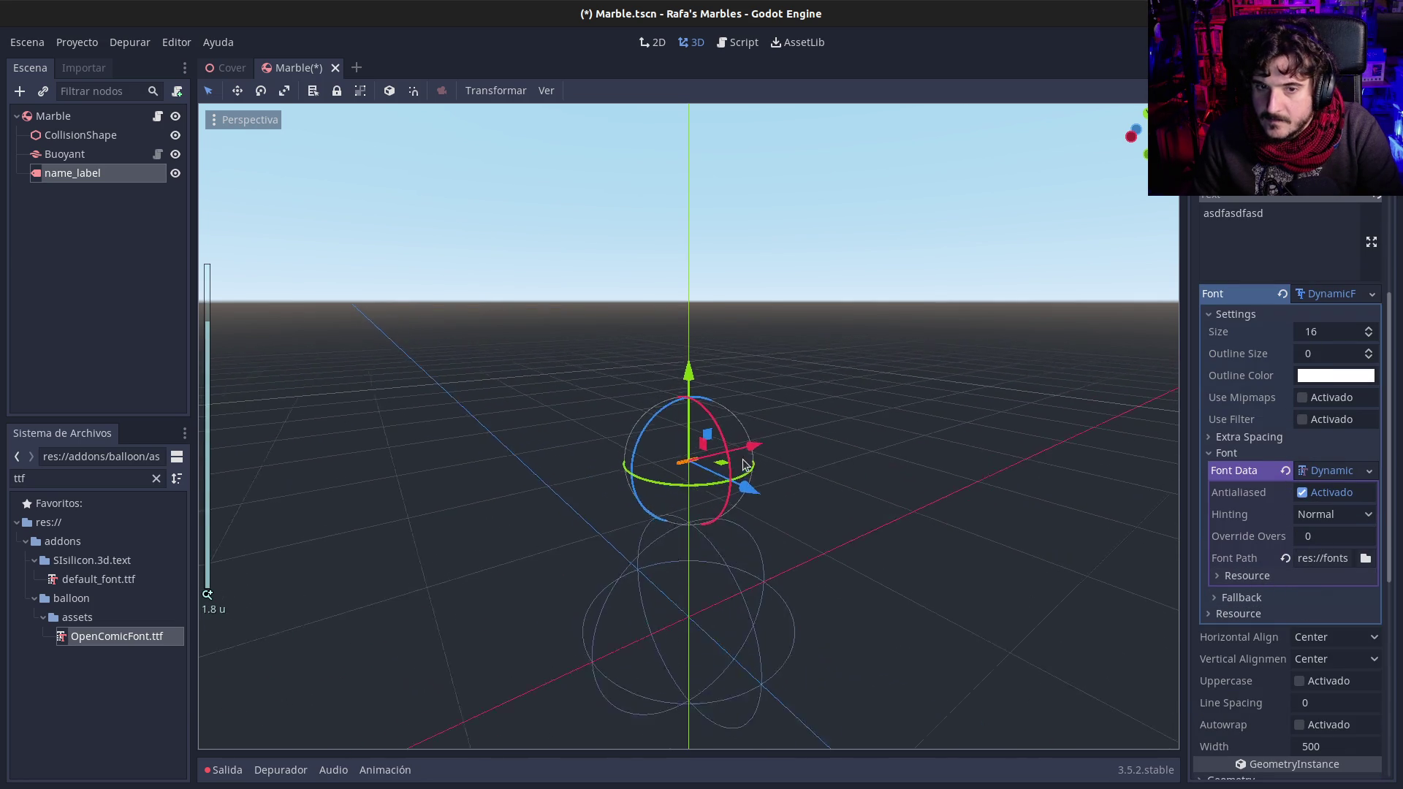
{"action": "left_click", "coordinate": [1319, 333]}
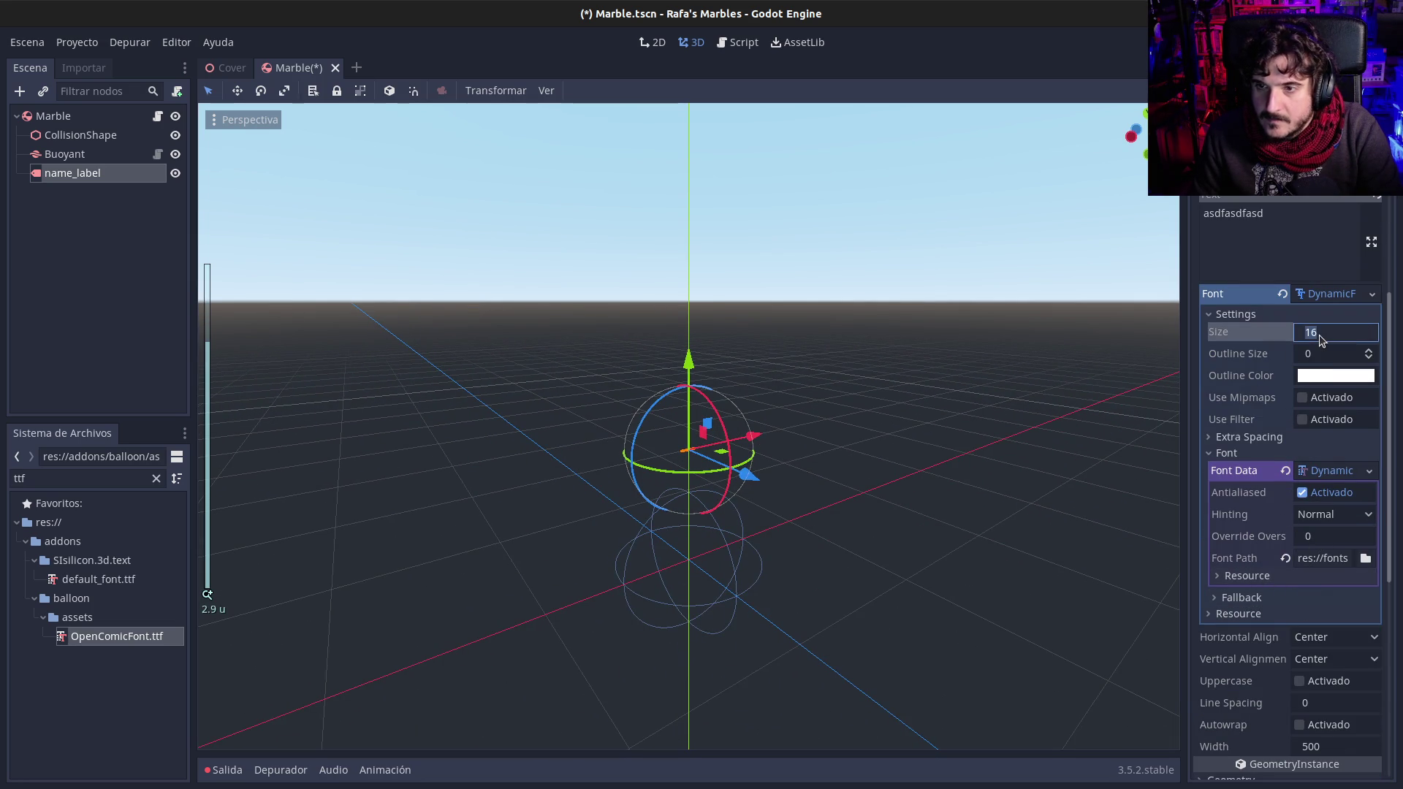
{"action": "type", "text": "256"}
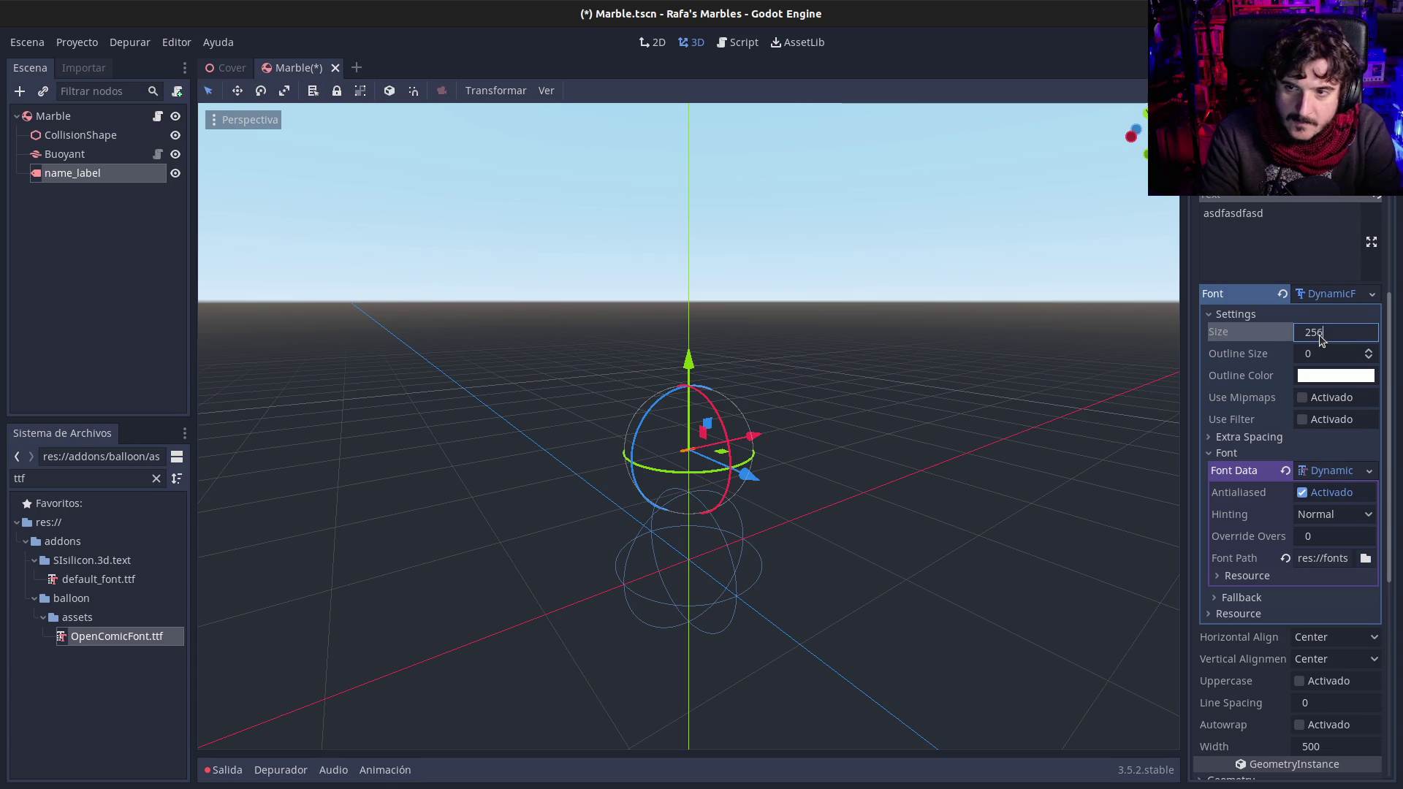
{"action": "key", "text": "Return"}
{"action": "scroll", "coordinate": [1033, 370], "scroll_direction": "down", "scroll_amount": 6}
{"action": "left_click", "coordinate": [1339, 340]}
{"action": "type", "text": "64"}
{"action": "key", "text": "Return"}
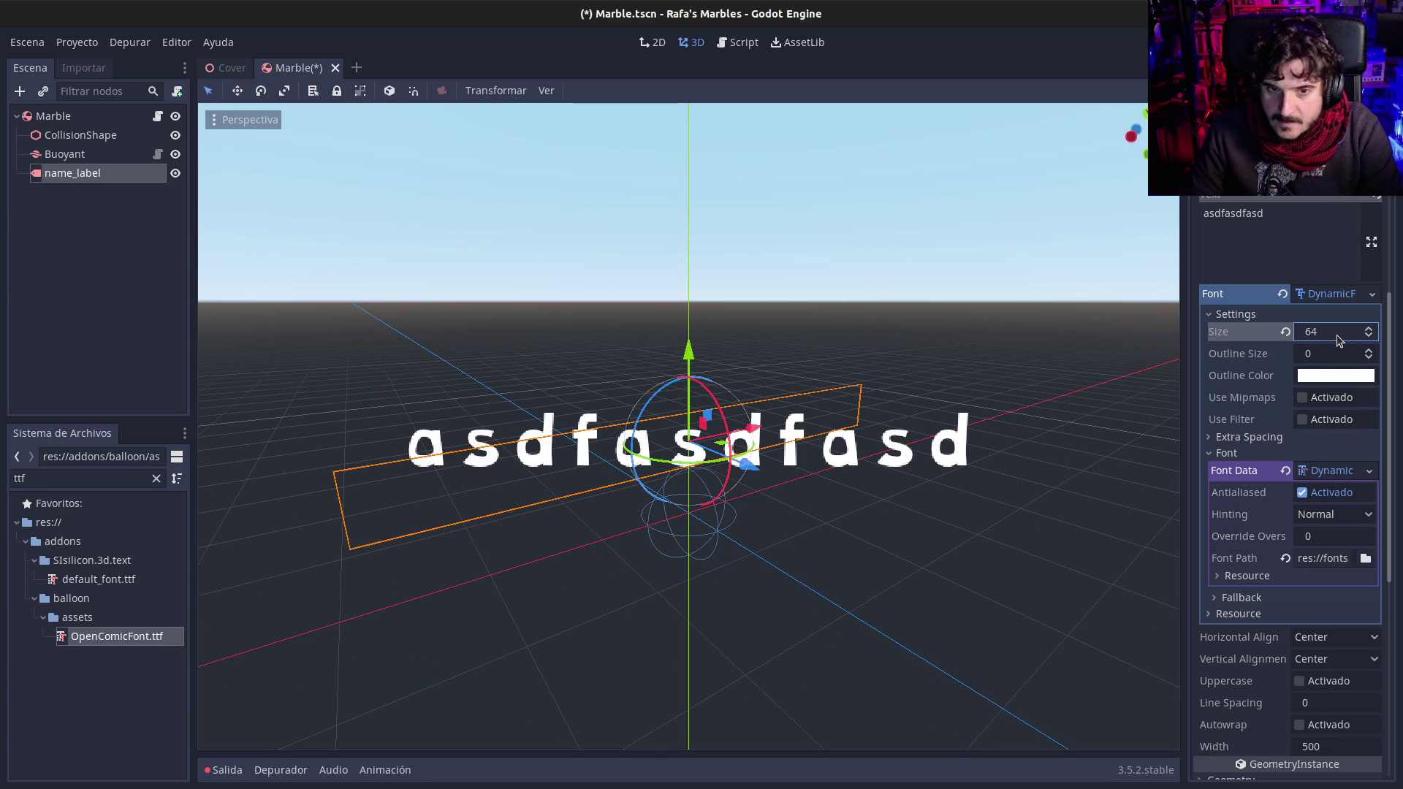
Step: Settle the label font on size 32 with an outline size of 4
{"action": "scroll", "coordinate": [1123, 346], "scroll_direction": "down", "scroll_amount": 2}
{"action": "left_click", "coordinate": [1339, 339]}
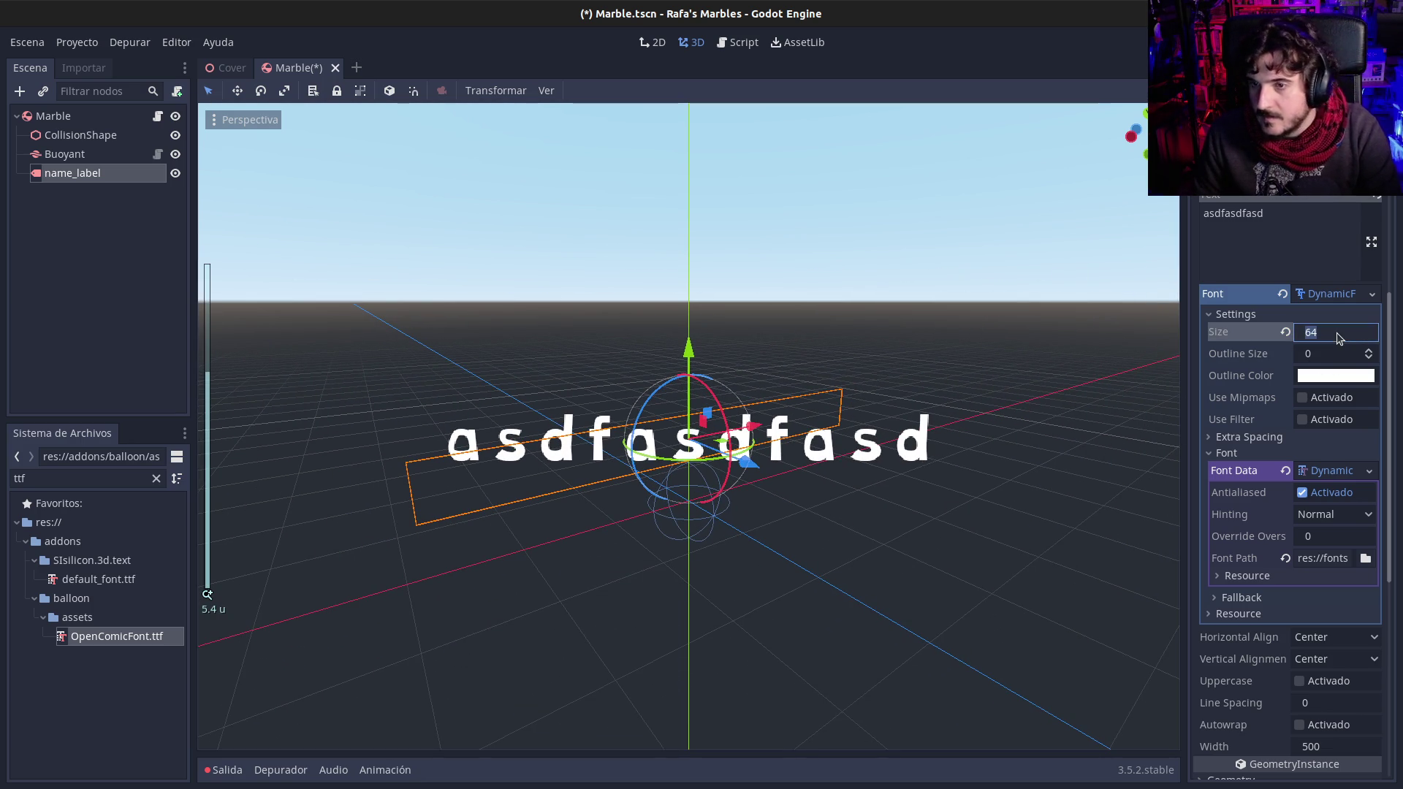
{"action": "type", "text": "32"}
{"action": "key", "text": "Return"}
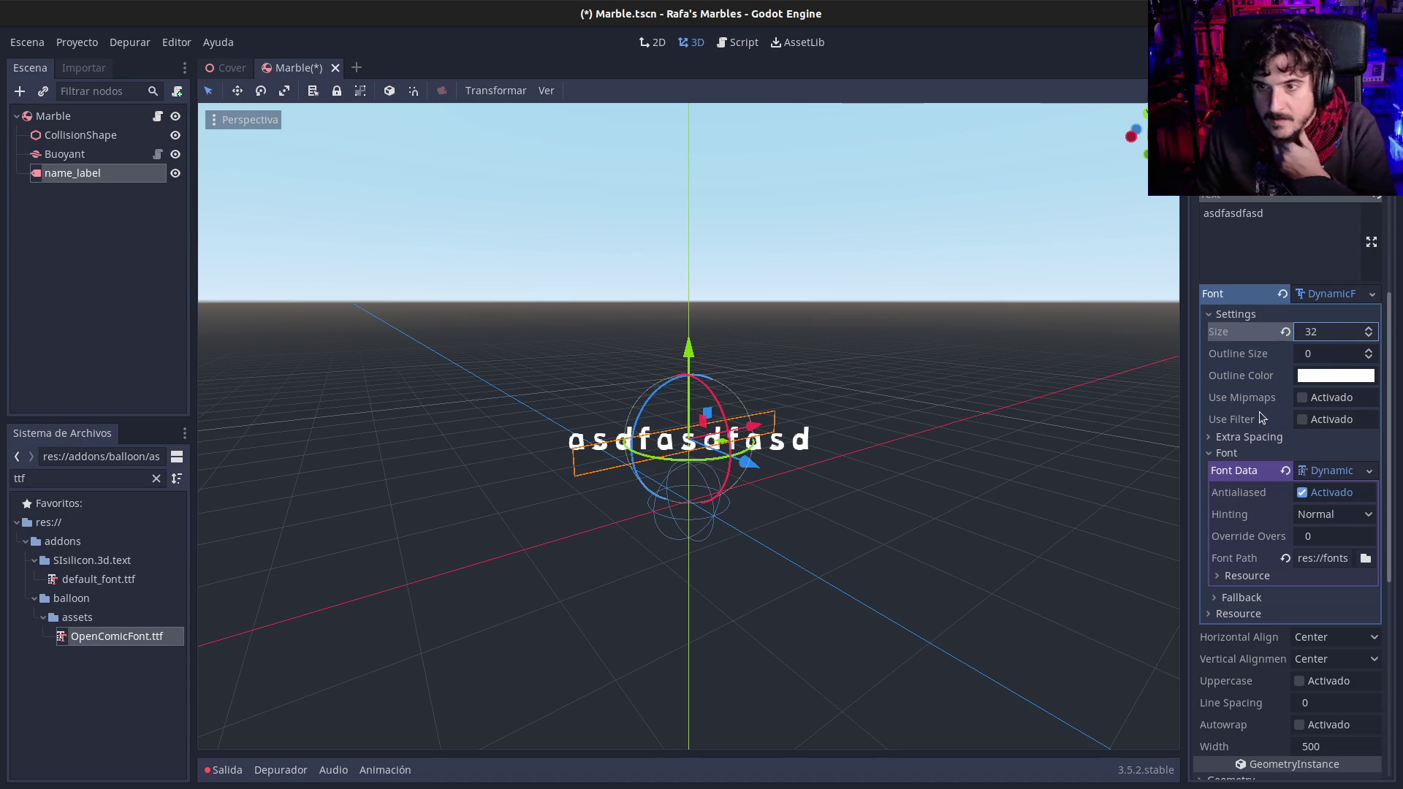
{"action": "left_click", "coordinate": [1308, 353]}
{"action": "type", "text": "7"}
{"action": "key", "text": "Return"}
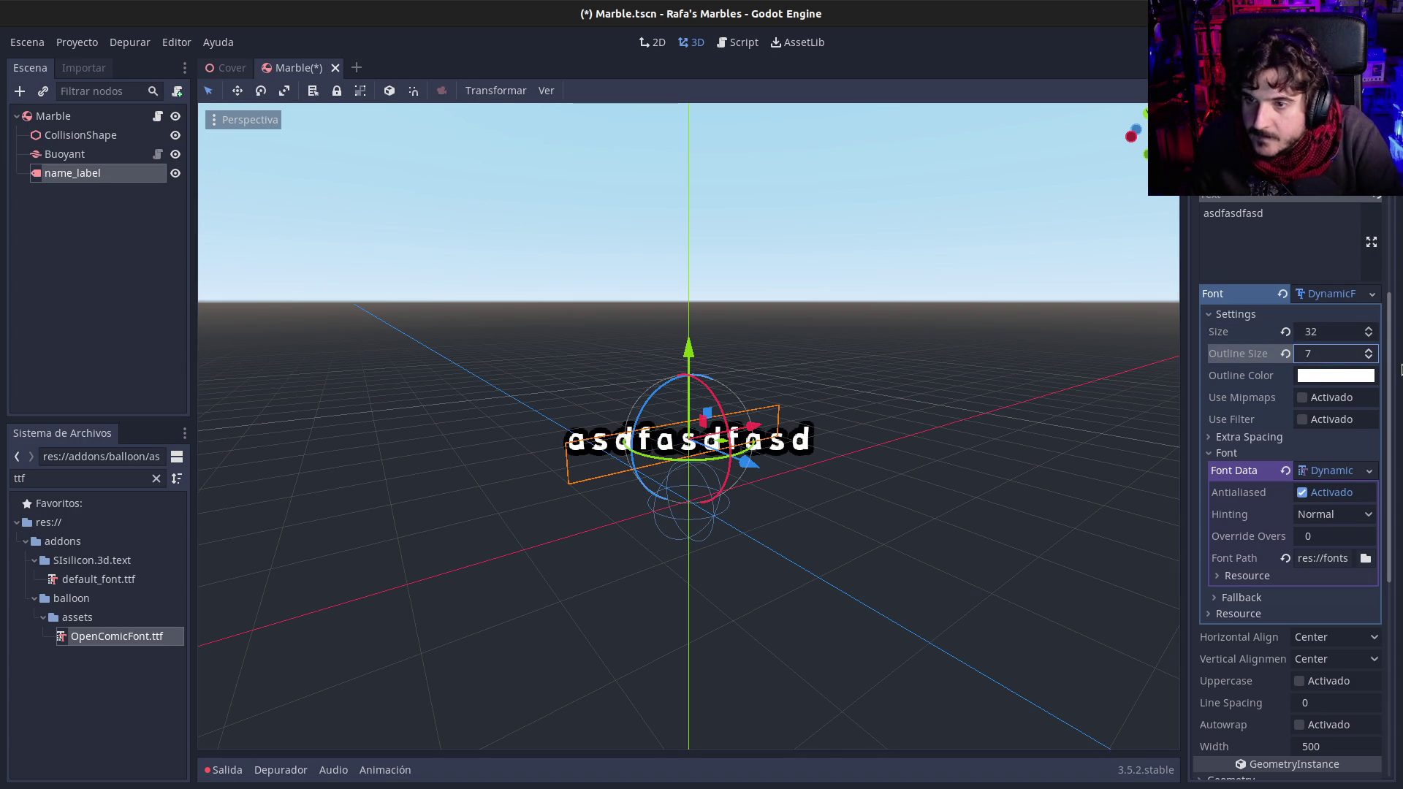
{"action": "left_click", "coordinate": [1313, 356]}
{"action": "type", "text": "4"}
{"action": "key", "text": "Return"}
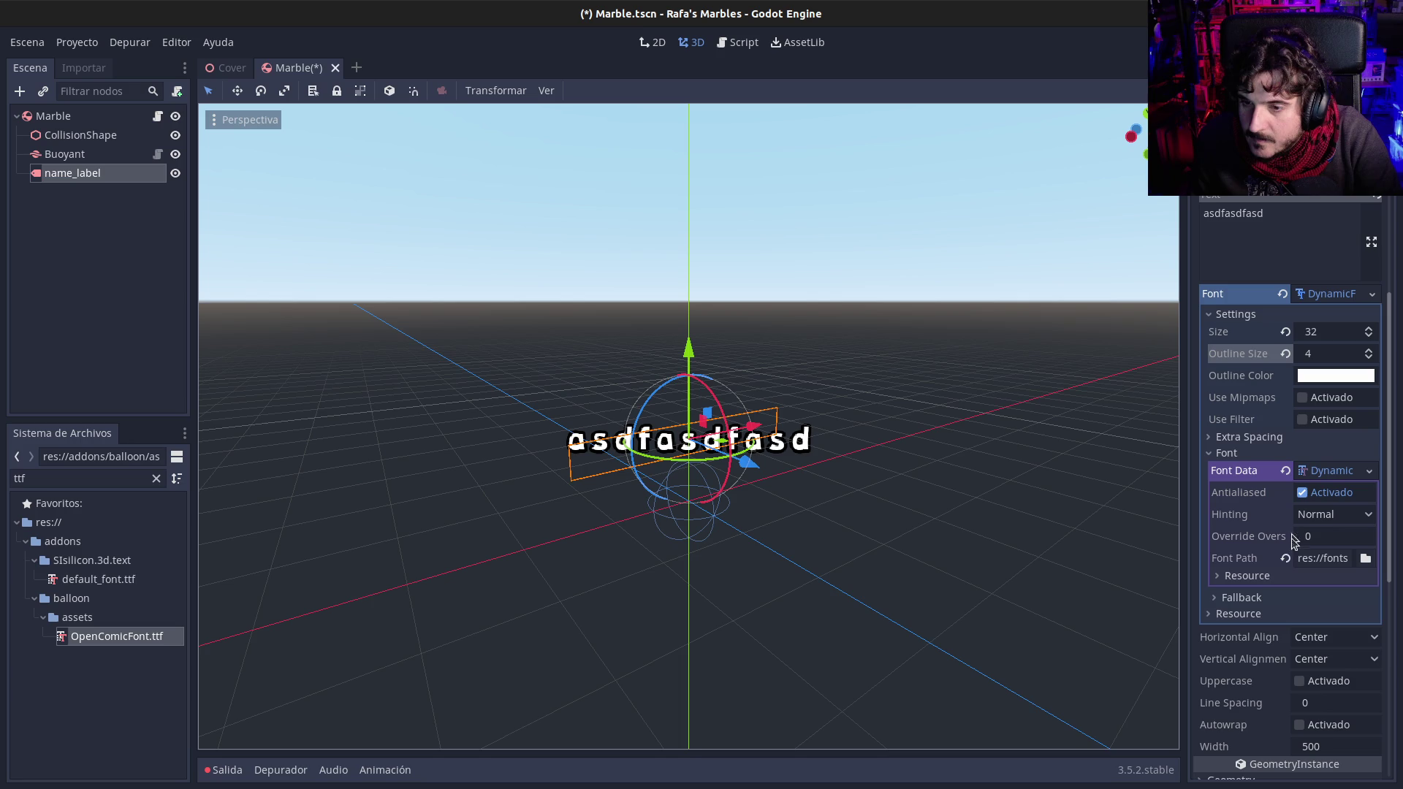
{"action": "mouse_move", "coordinate": [767, 552]}
{"action": "left_mouse_down"}
{"action": "mouse_move", "coordinate": [632, 492]}
{"action": "mouse_move", "coordinate": [511, 475]}
{"action": "mouse_move", "coordinate": [664, 539]}
{"action": "left_mouse_up"}
Step: Save the Marble scene, run the project with F5, and start the race from the title menu
{"action": "key", "text": "ctrl+s"}
{"action": "key", "text": "F5"}
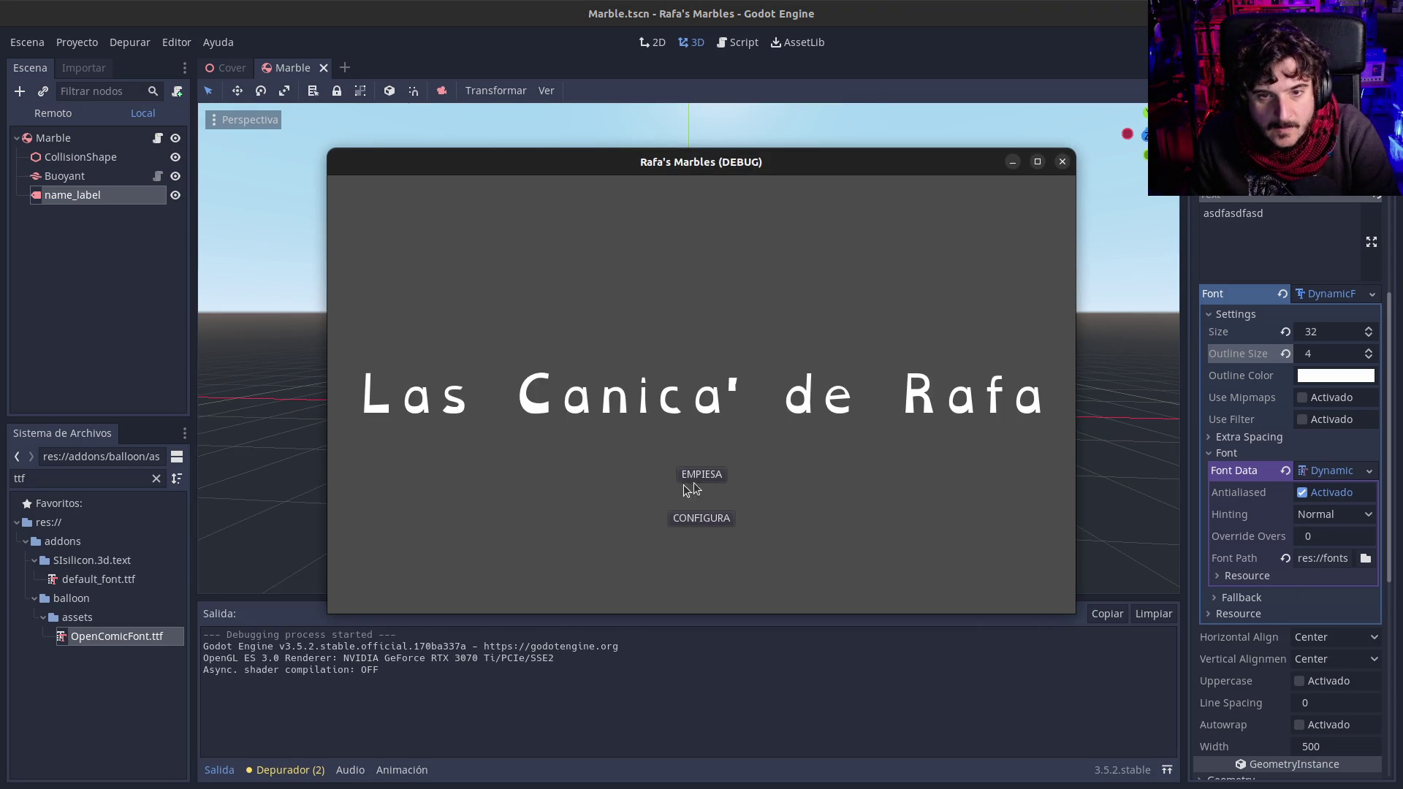
{"action": "key", "text": "Return"}
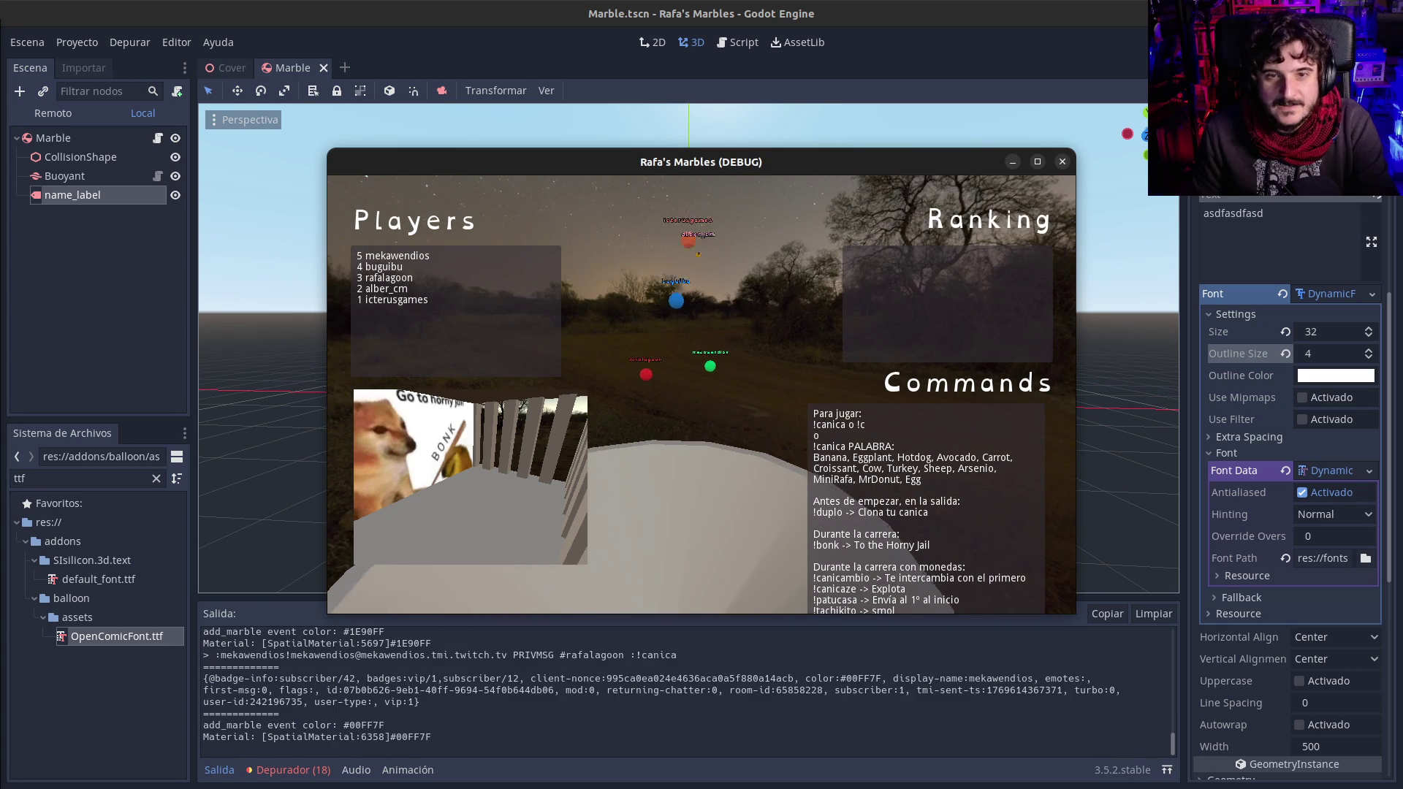
Step: Maximize the Rafa's Marbles (DEBUG) window and watch the race until 27 players are eliminated
{"action": "left_click", "coordinate": [1037, 162]}
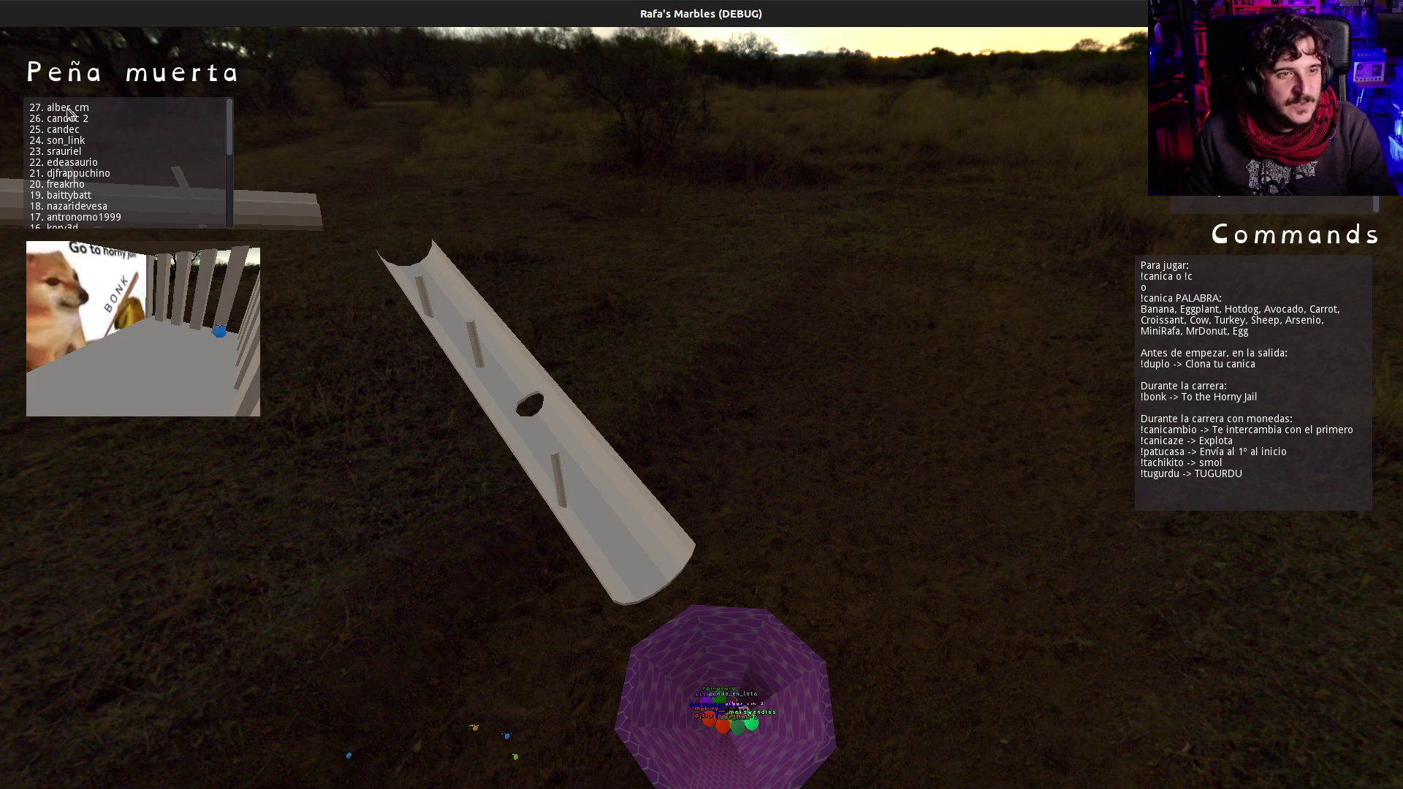
{"action": "mouse_move", "coordinate": [230, 150]}
{"action": "left_mouse_down"}
{"action": "mouse_move", "coordinate": [234, 207]}
{"action": "mouse_move", "coordinate": [231, 132]}
{"action": "left_mouse_up"}
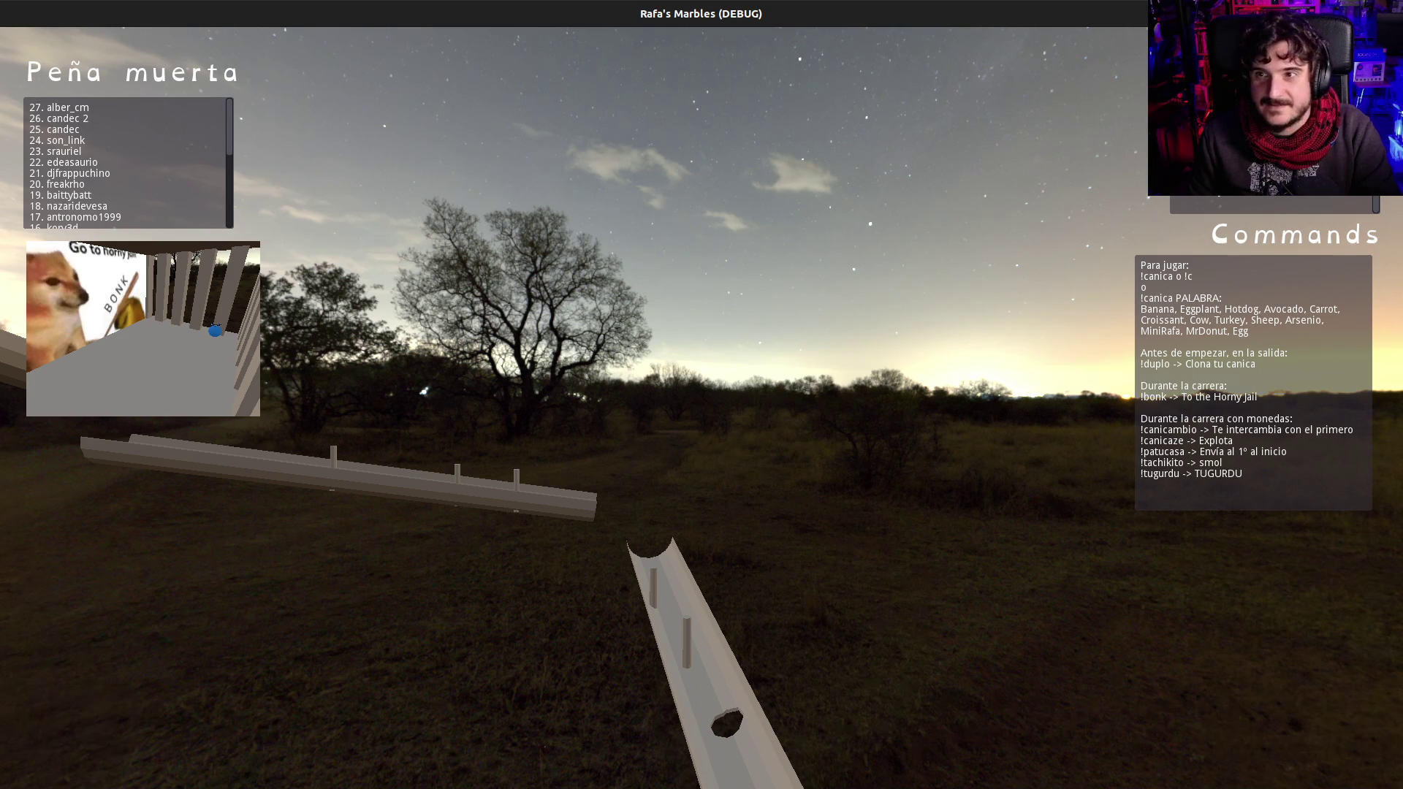
Step: Close the running game window with Alt+F4 to return to the editor
{"action": "key", "text": "alt+F4"}
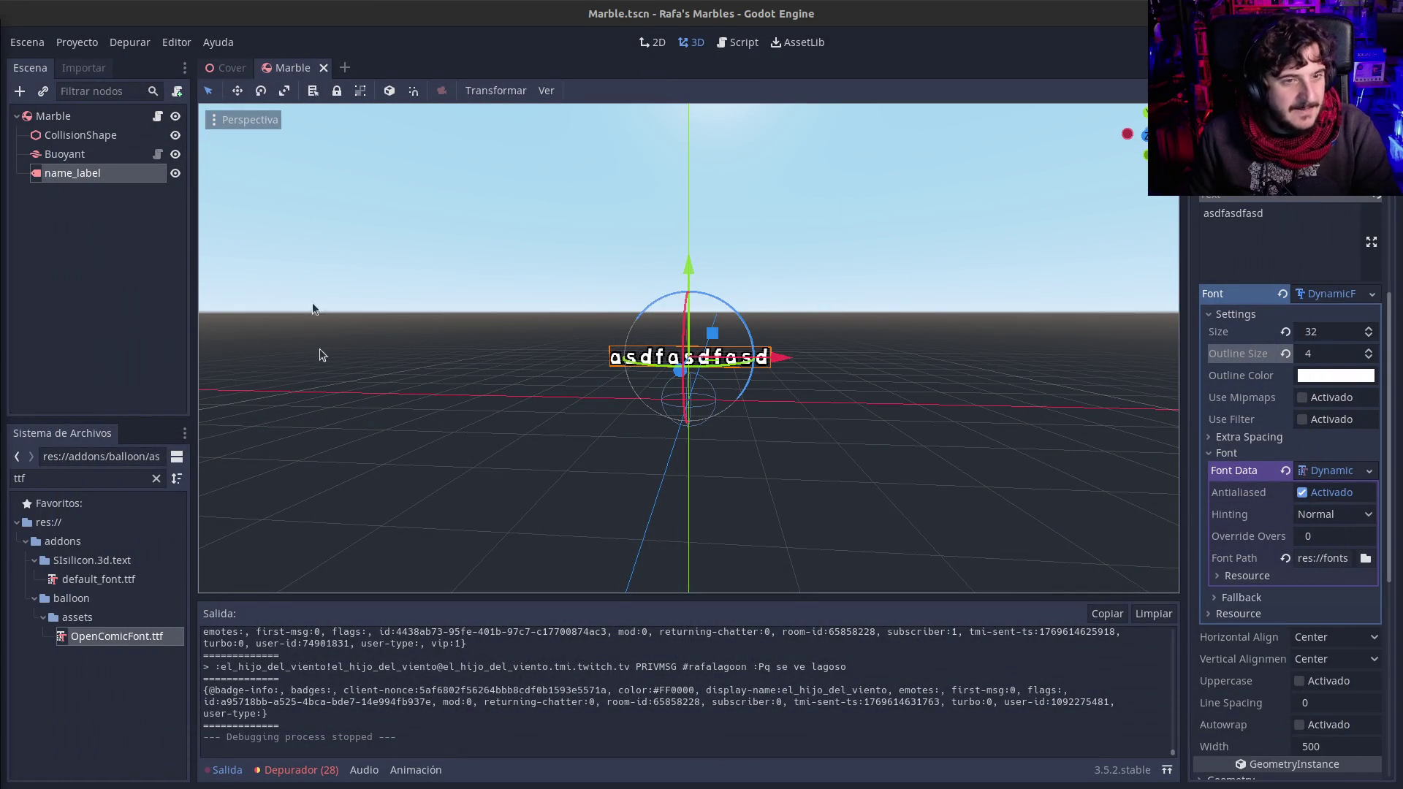
{"action": "left_click", "coordinate": [131, 42]}
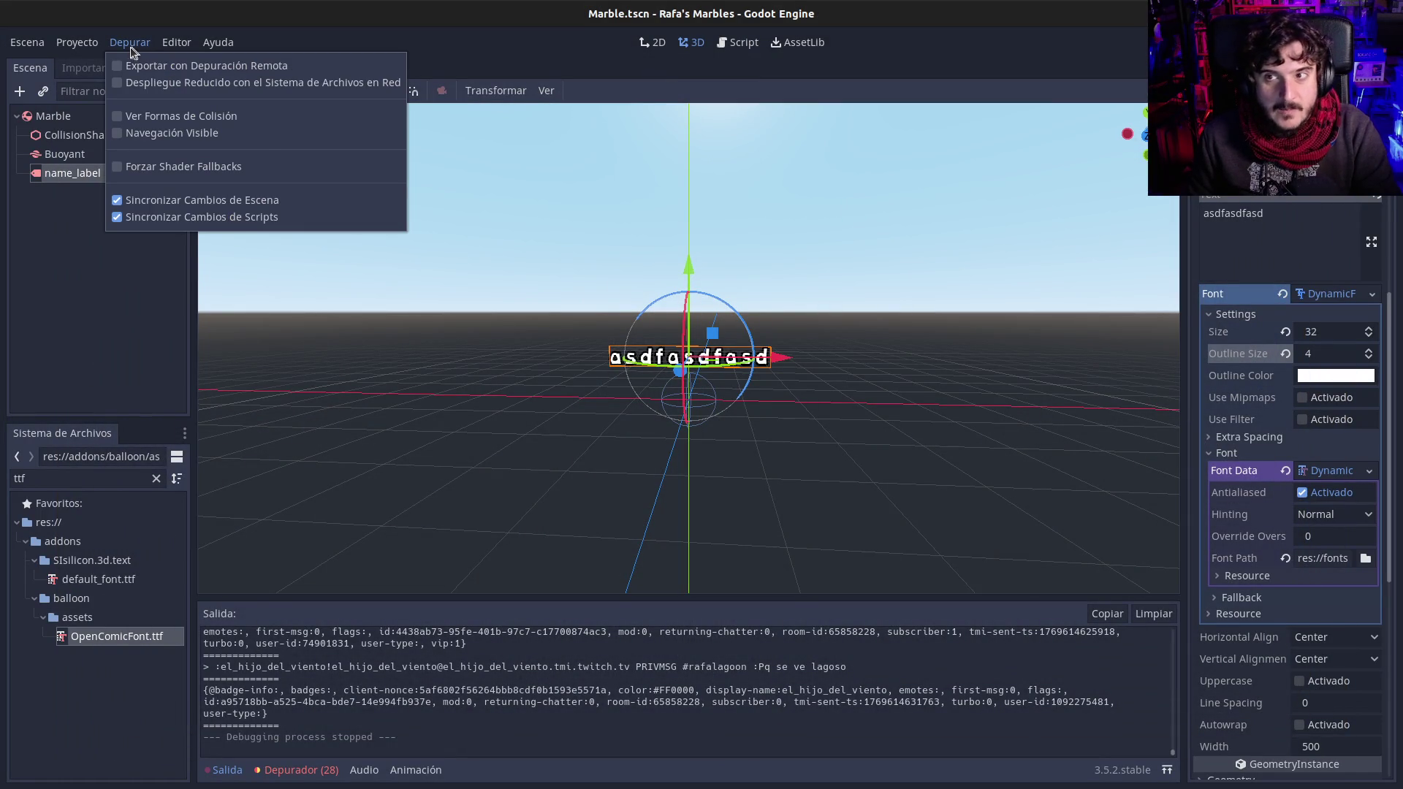
{"action": "left_click", "coordinate": [84, 66]}
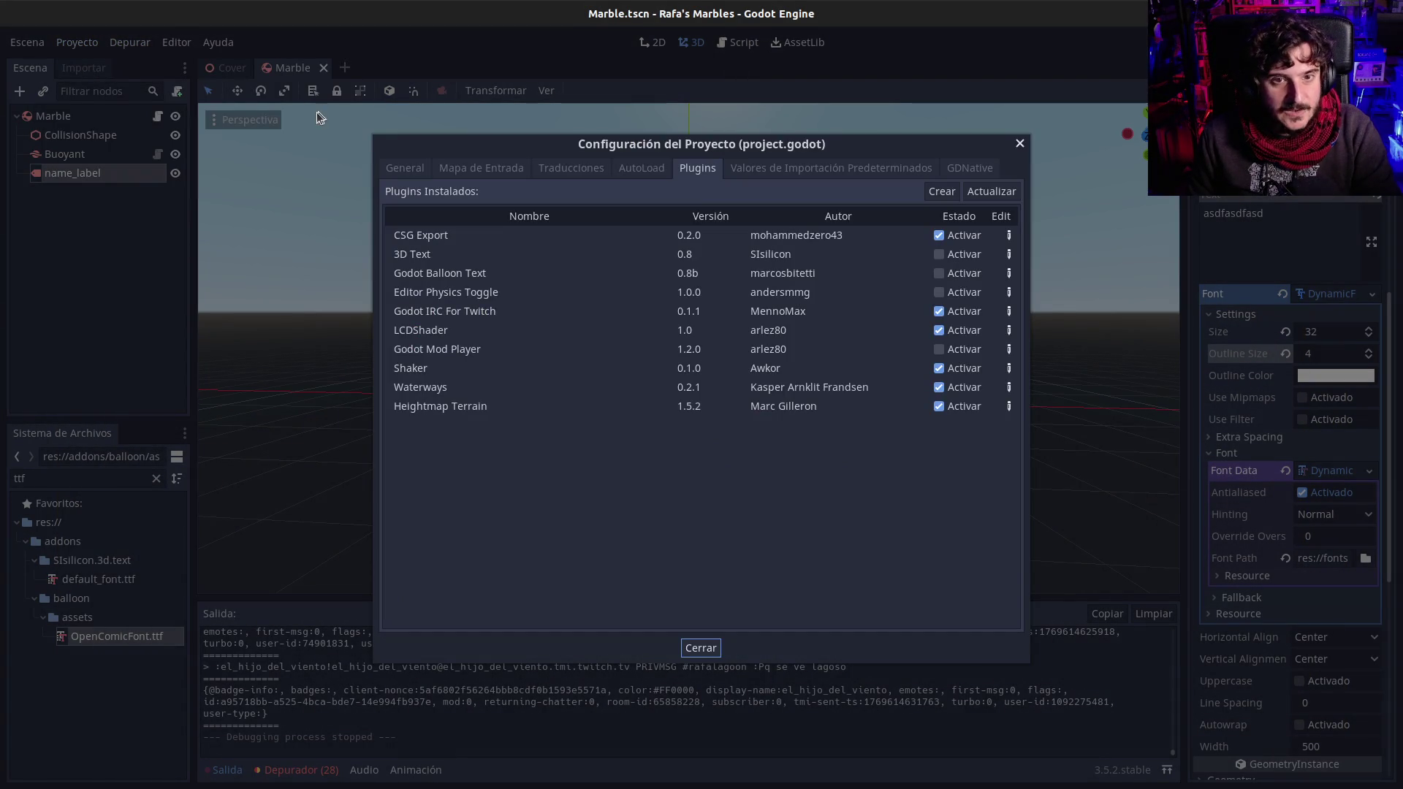
{"action": "key", "text": "Escape"}
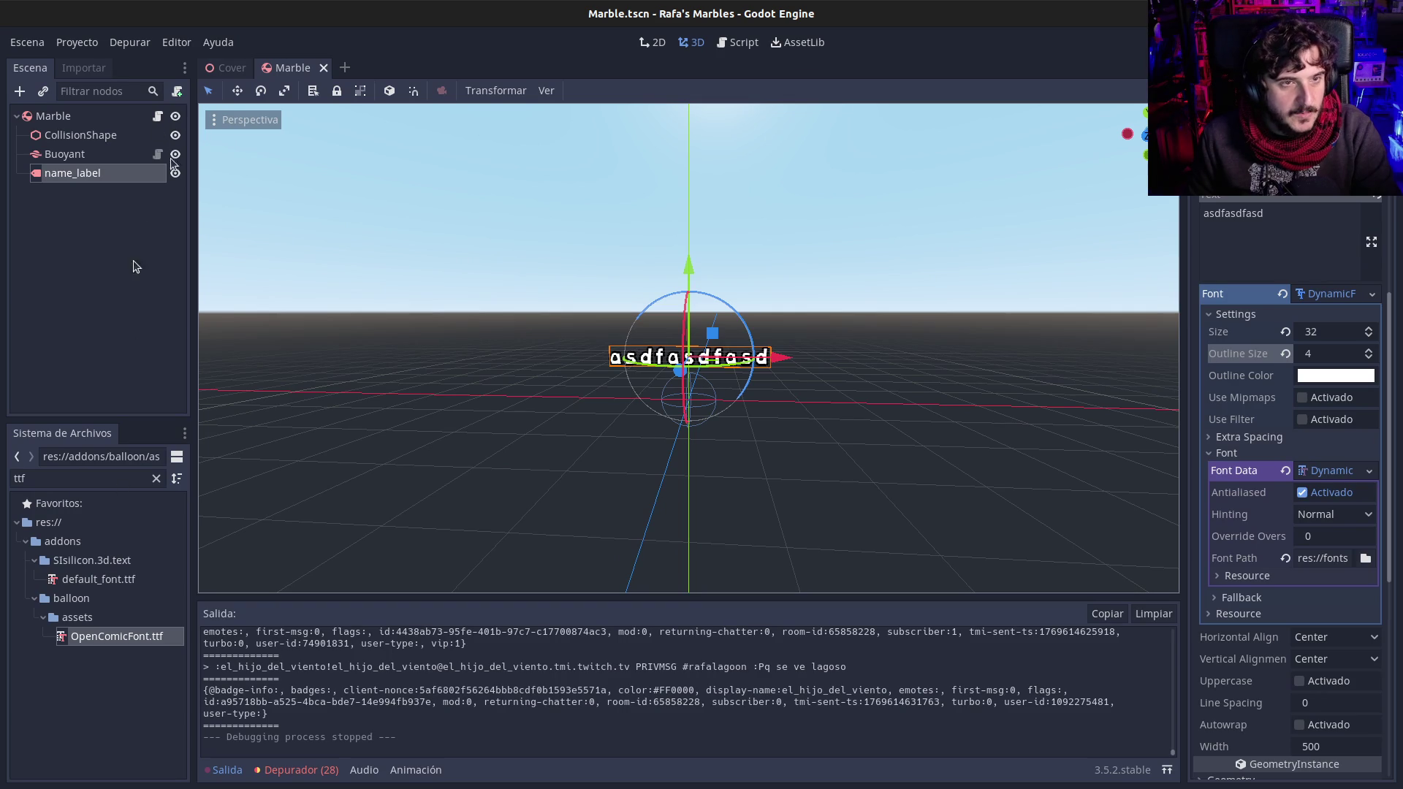
{"action": "left_click", "coordinate": [77, 43]}
{"action": "left_click", "coordinate": [87, 64]}
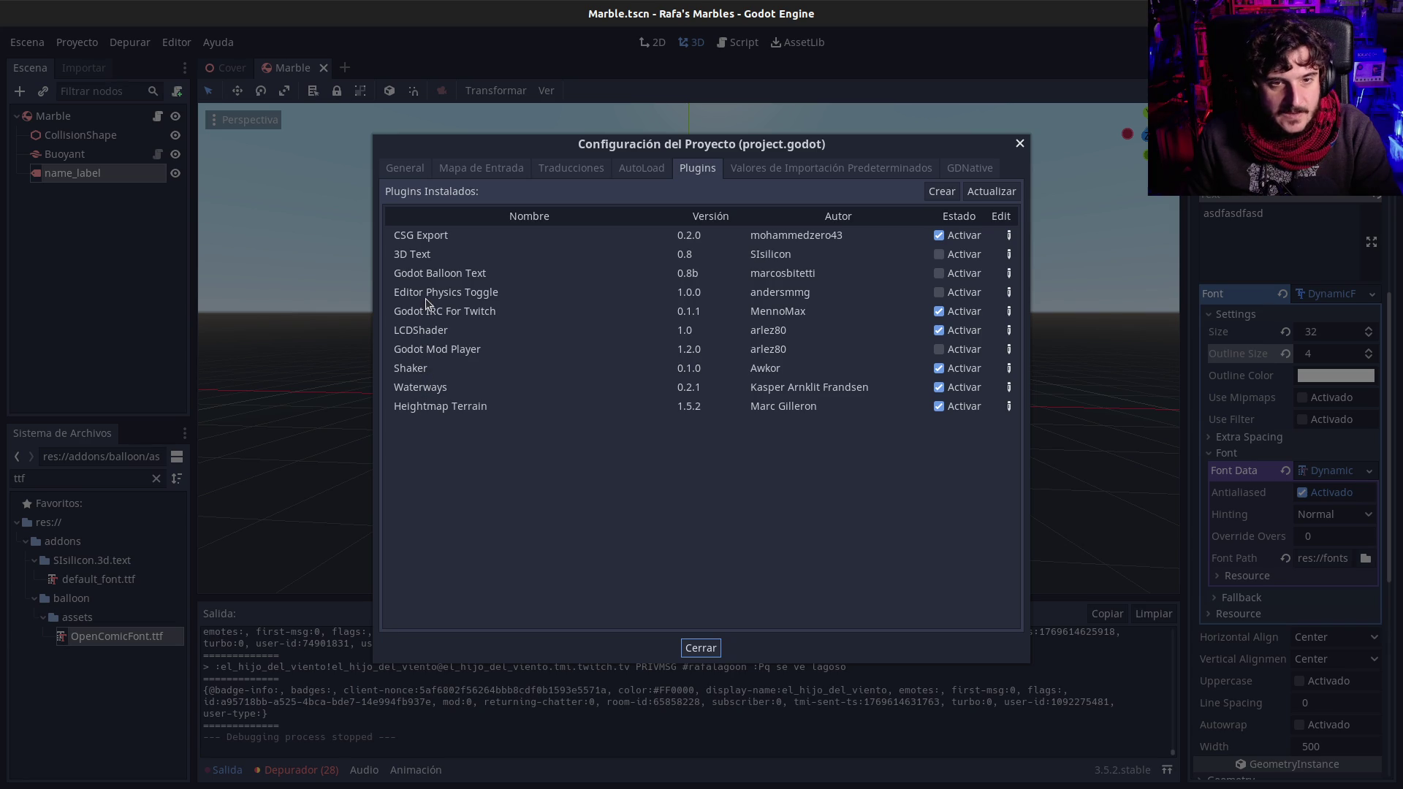
{"action": "mouse_move", "coordinate": [425, 296]}
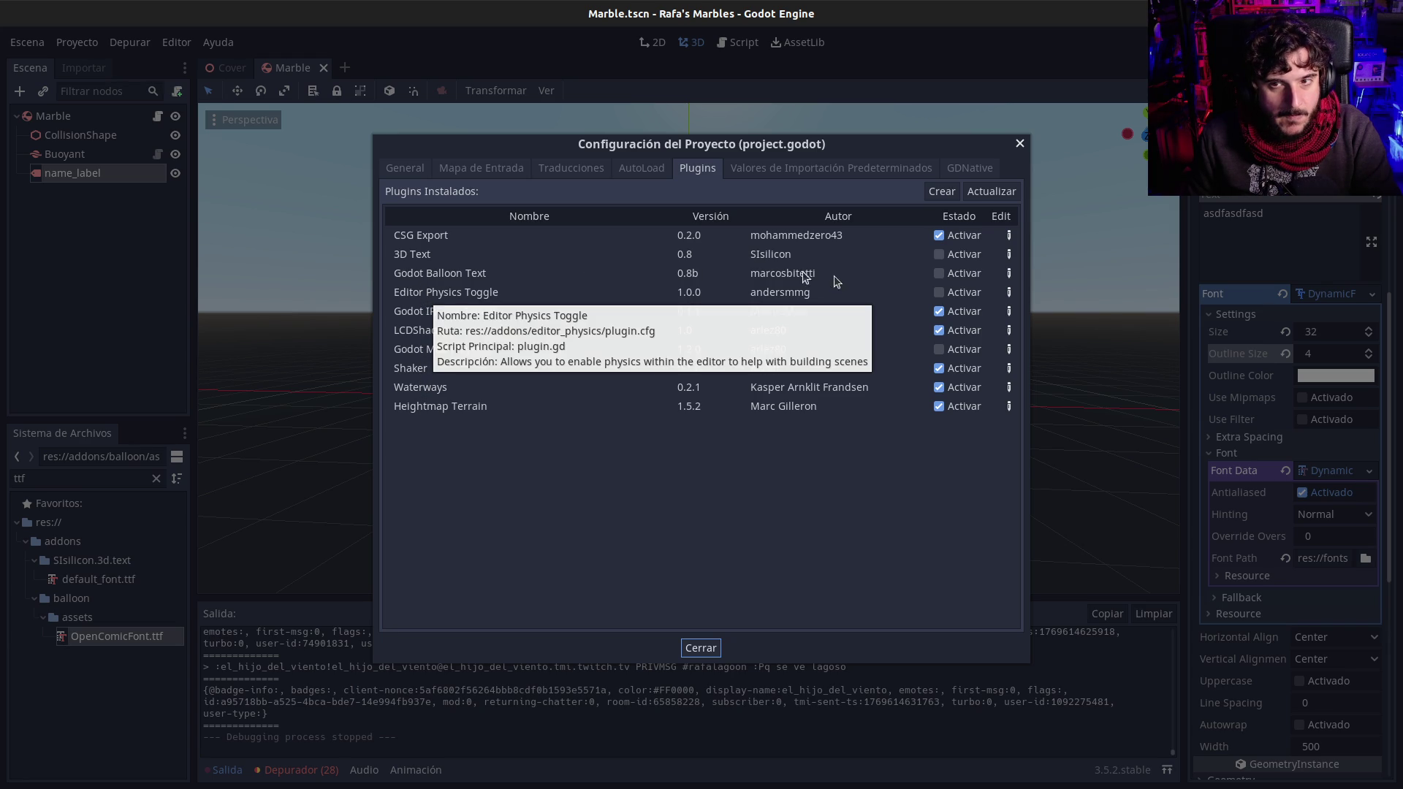
{"action": "left_click", "coordinate": [701, 648]}
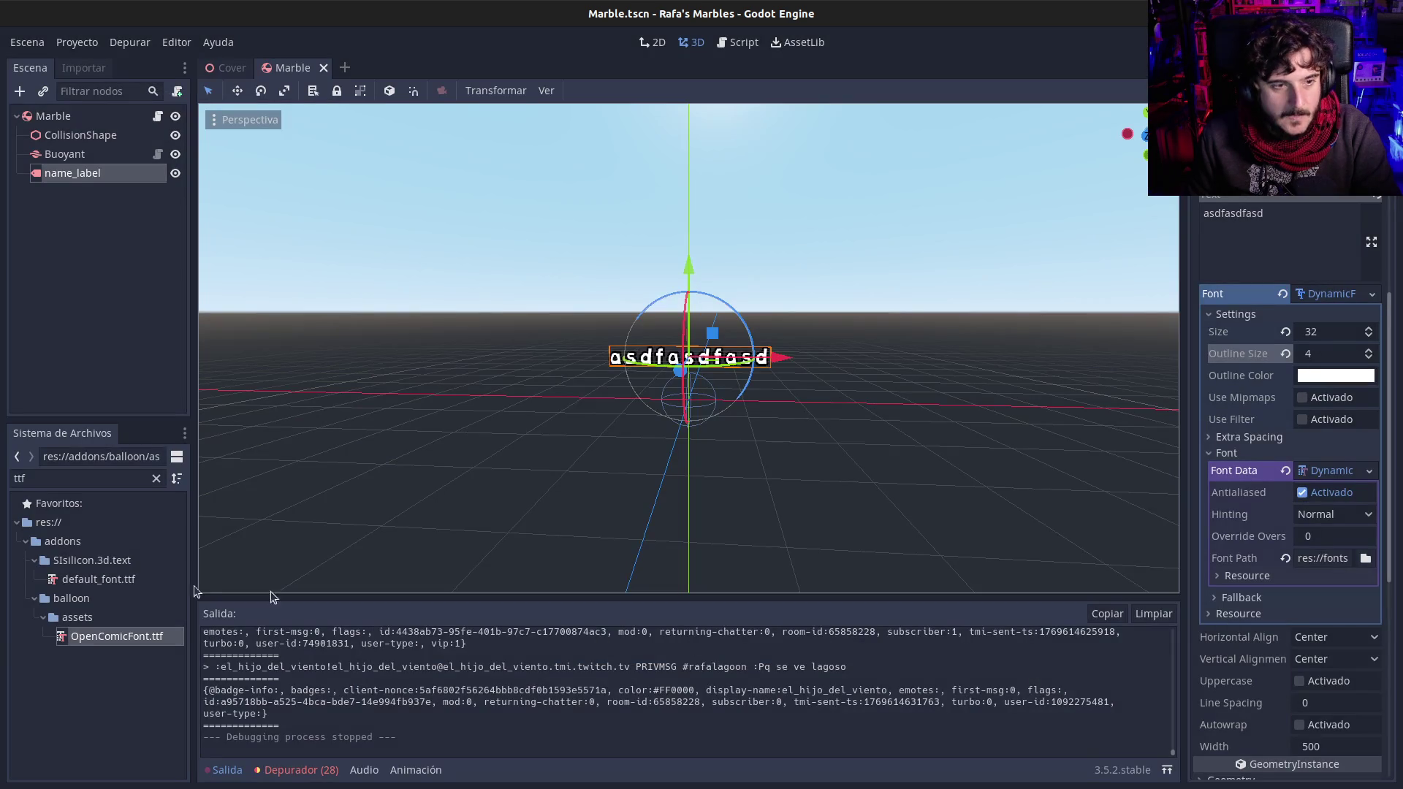
{"action": "left_click", "coordinate": [80, 548]}
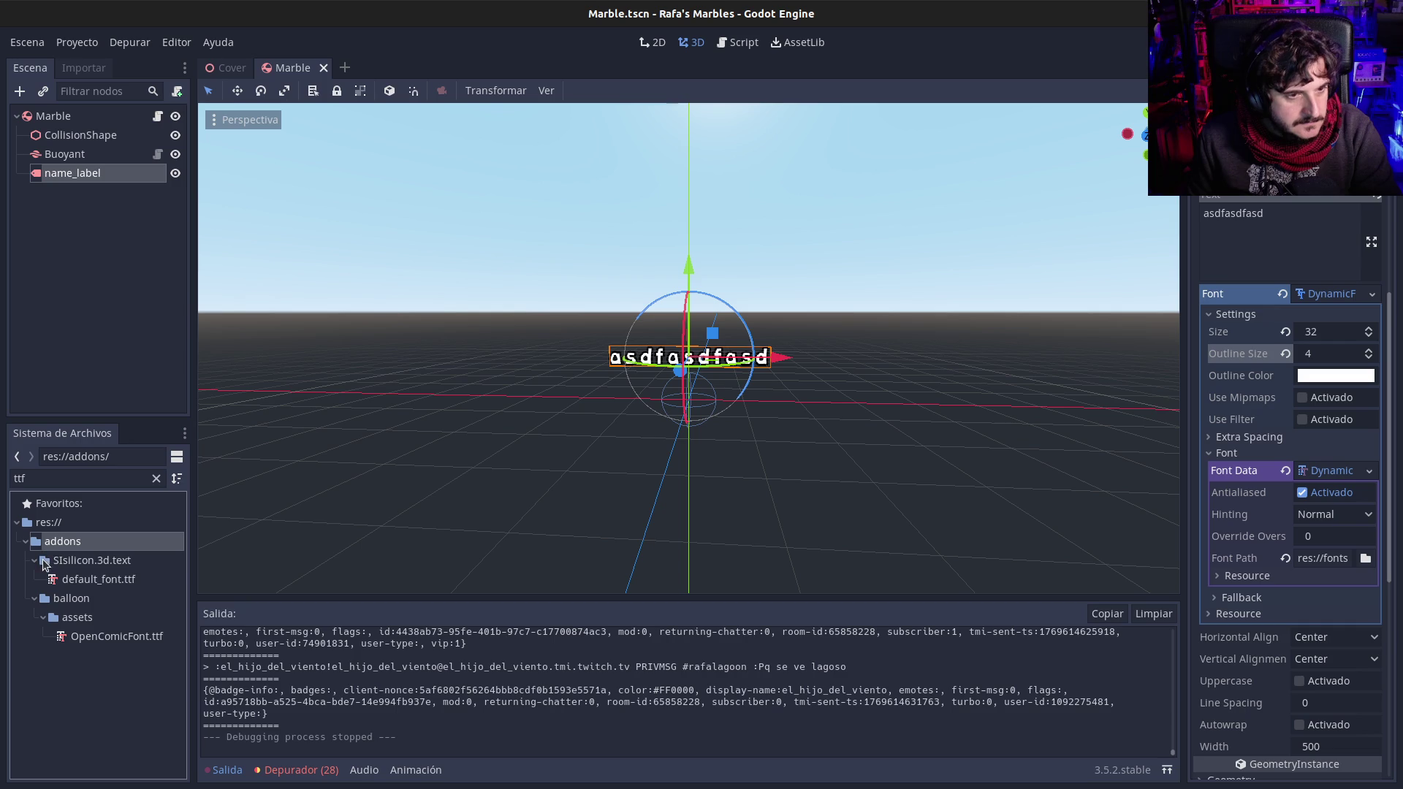
{"action": "left_click", "coordinate": [101, 45]}
{"action": "left_click", "coordinate": [98, 63]}
Step: Browse the General project settings, viewing the GLES3, GLES2 and 3D physics pages
{"action": "left_click", "coordinate": [413, 169]}
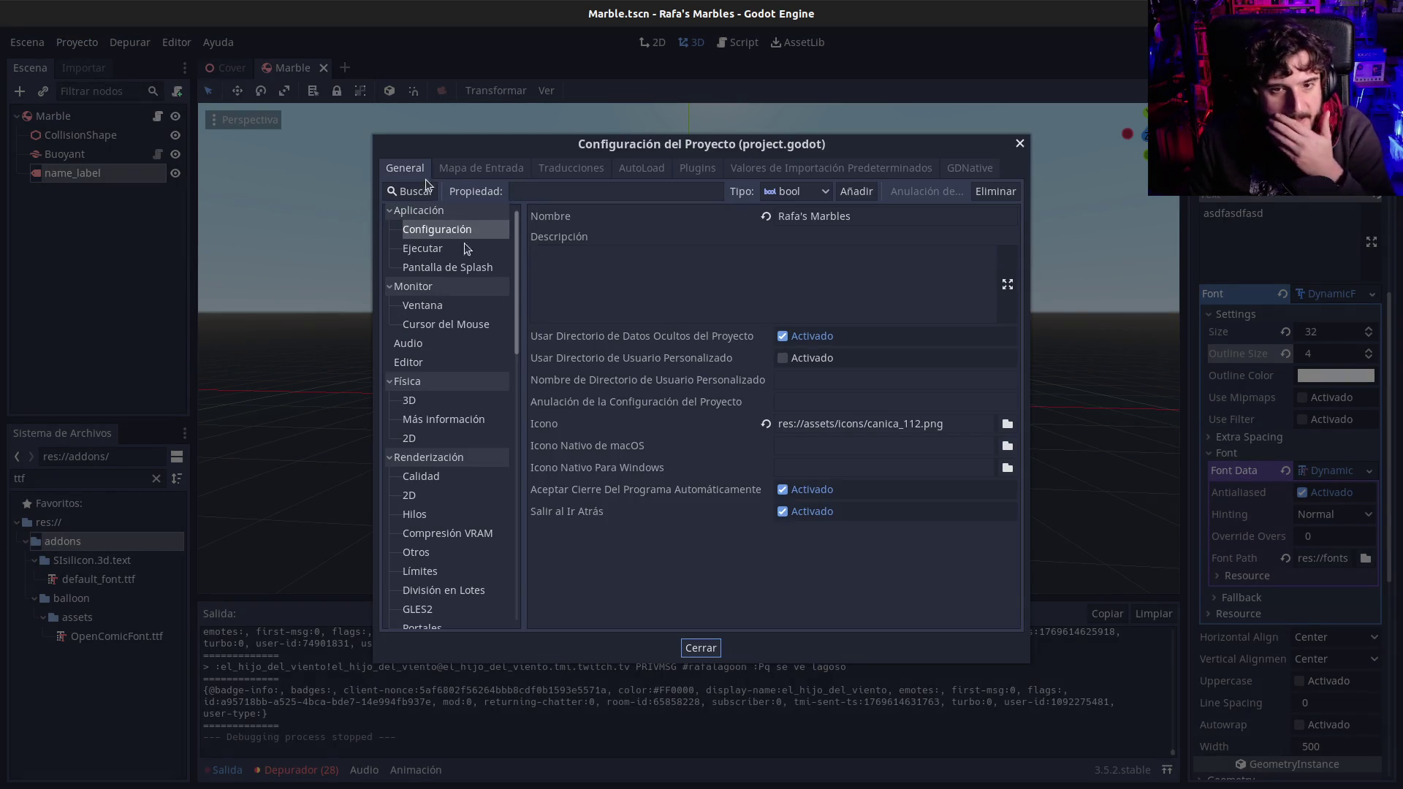
{"action": "scroll", "coordinate": [442, 504], "scroll_direction": "down", "scroll_amount": 5}
{"action": "scroll", "coordinate": [441, 511], "scroll_direction": "down", "scroll_amount": 3}
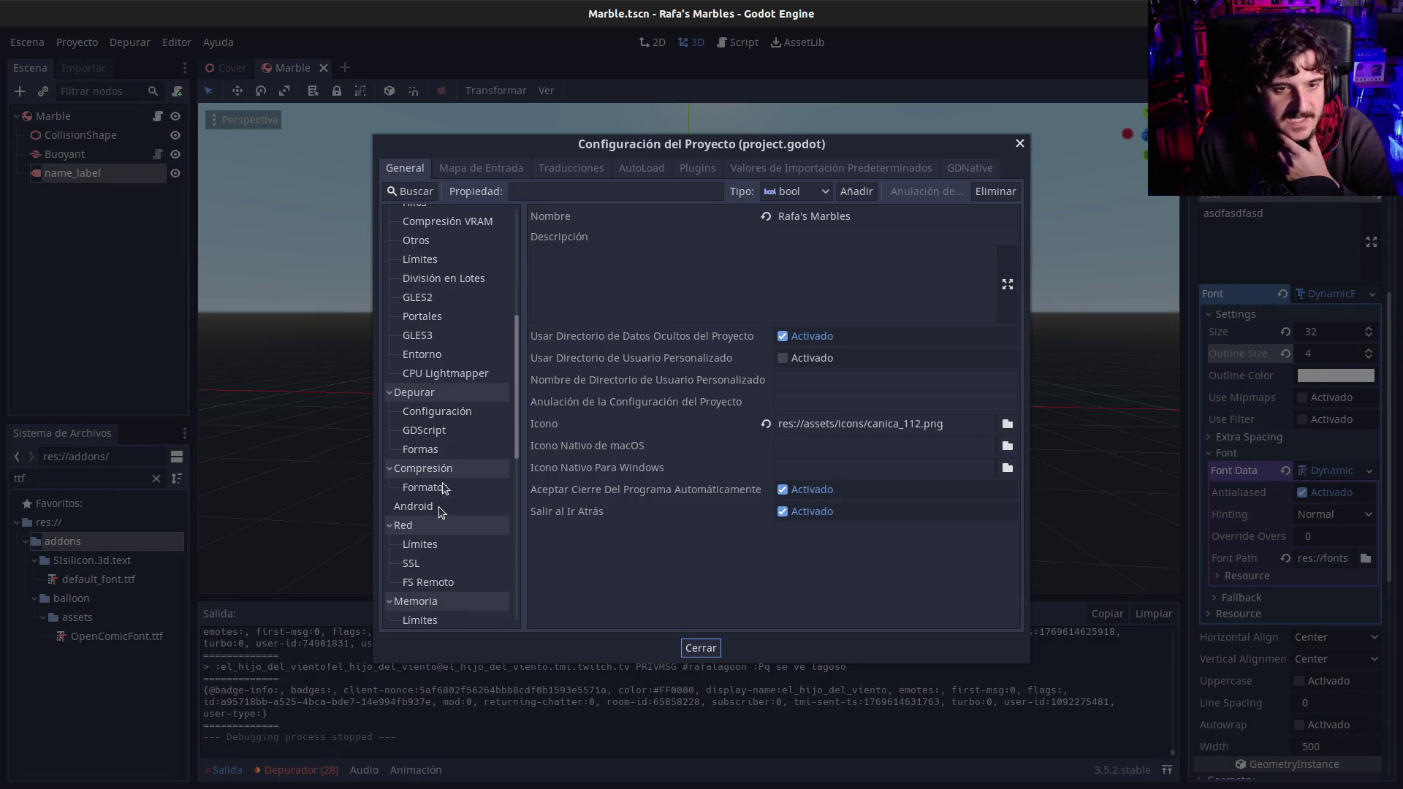
{"action": "left_click", "coordinate": [425, 335]}
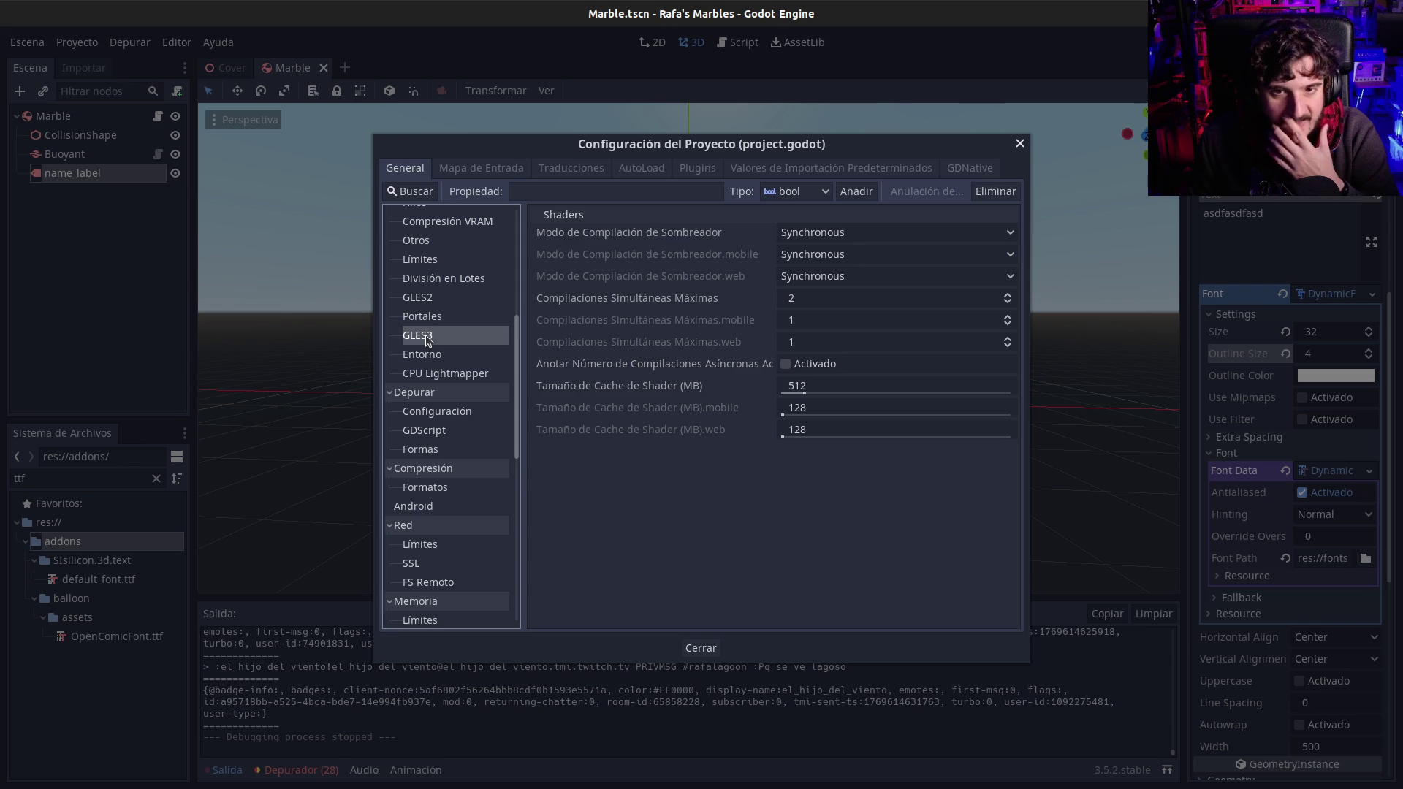
{"action": "left_click", "coordinate": [425, 305]}
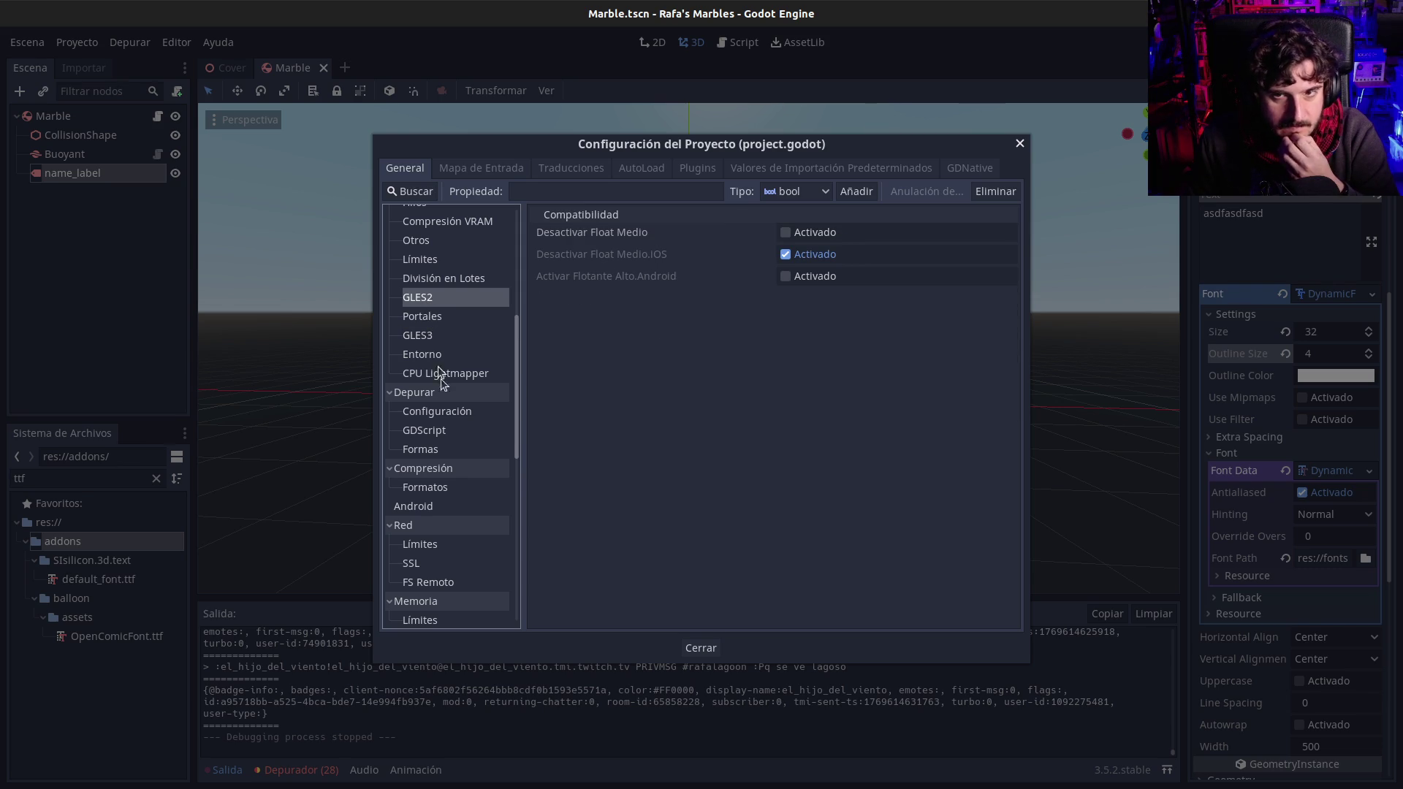
{"action": "scroll", "coordinate": [444, 398], "scroll_direction": "up", "scroll_amount": 3}
{"action": "scroll", "coordinate": [442, 387], "scroll_direction": "up", "scroll_amount": 1}
{"action": "left_click", "coordinate": [435, 298]}
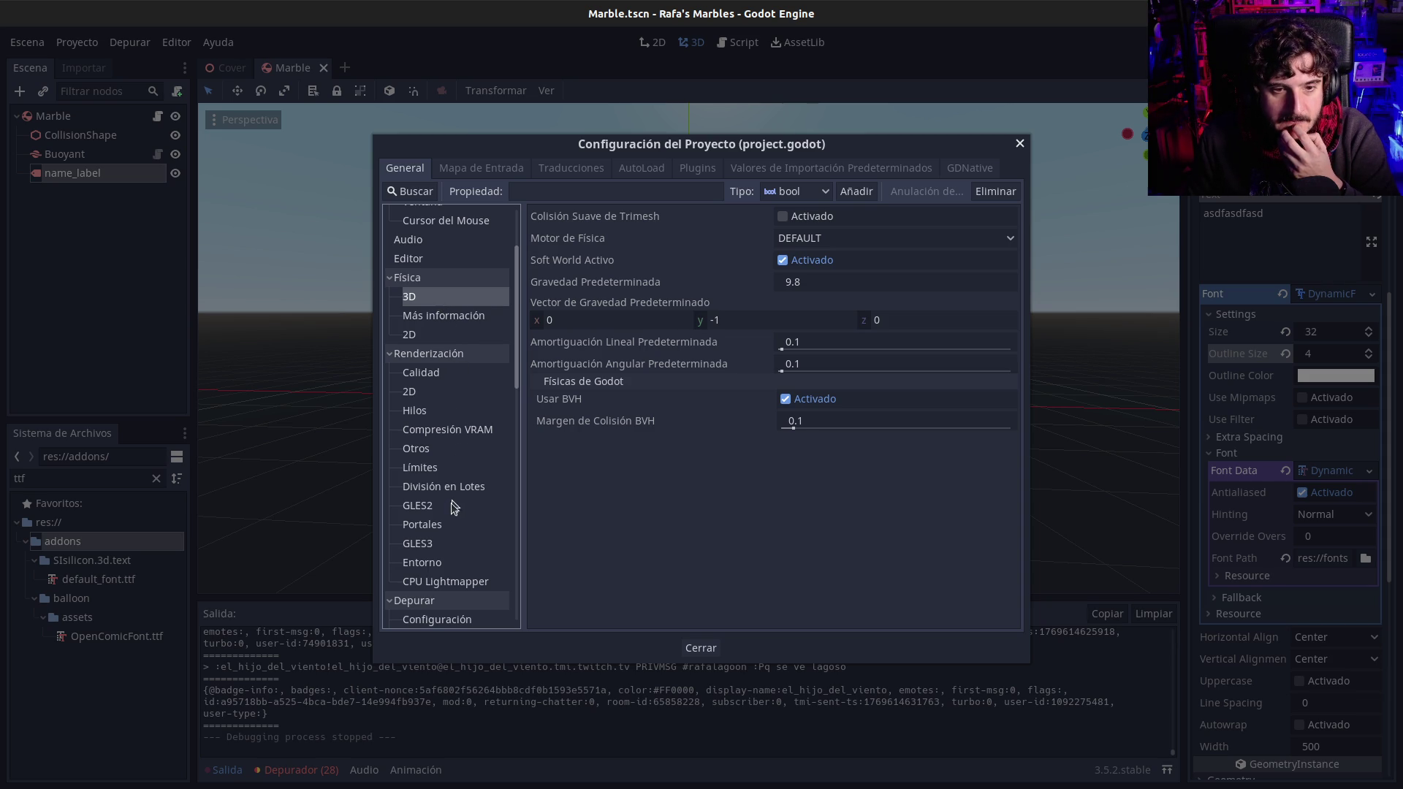
Step: Check the GLES3 shader compilation modes, keeping Synchronous, and view the default environment settings
{"action": "left_click", "coordinate": [420, 544]}
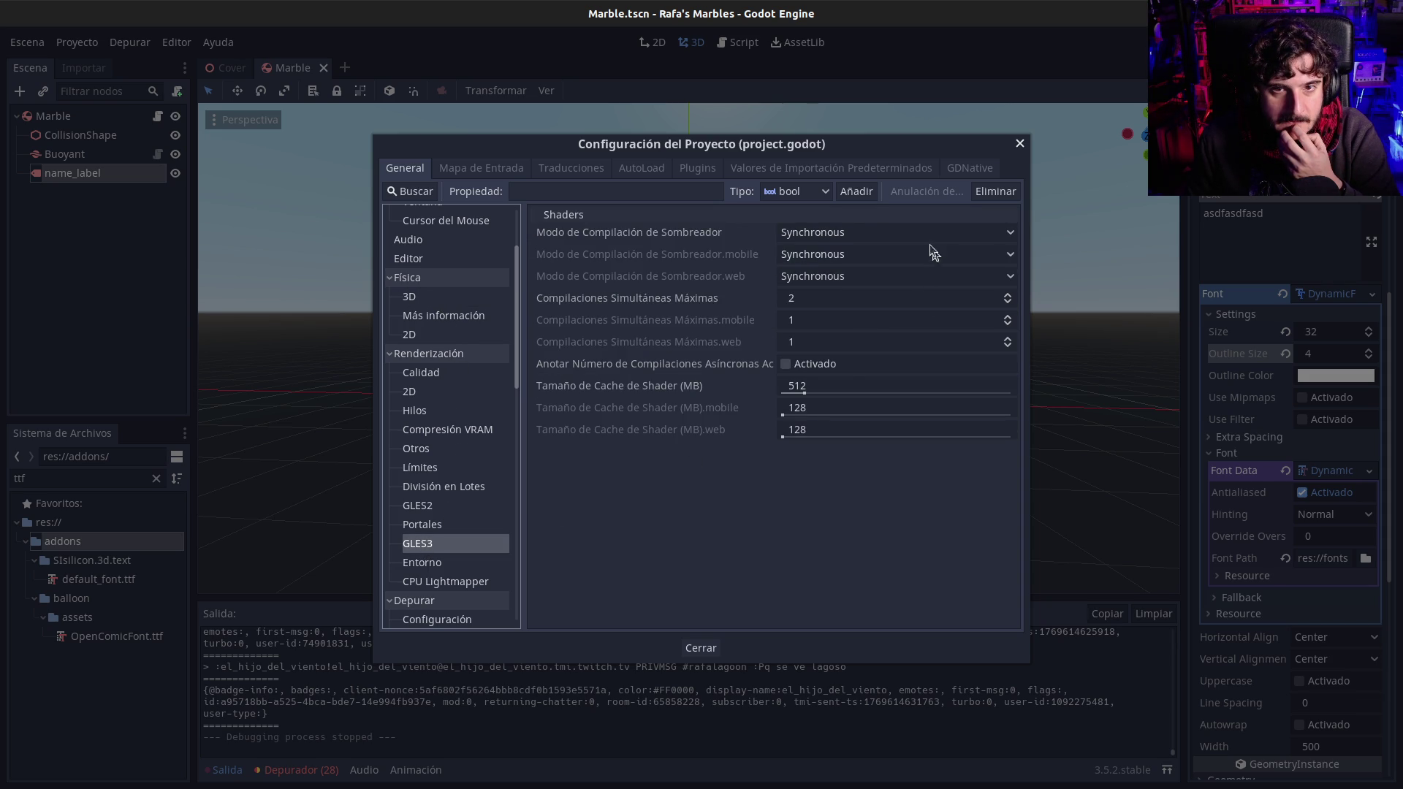
{"action": "left_click", "coordinate": [906, 234]}
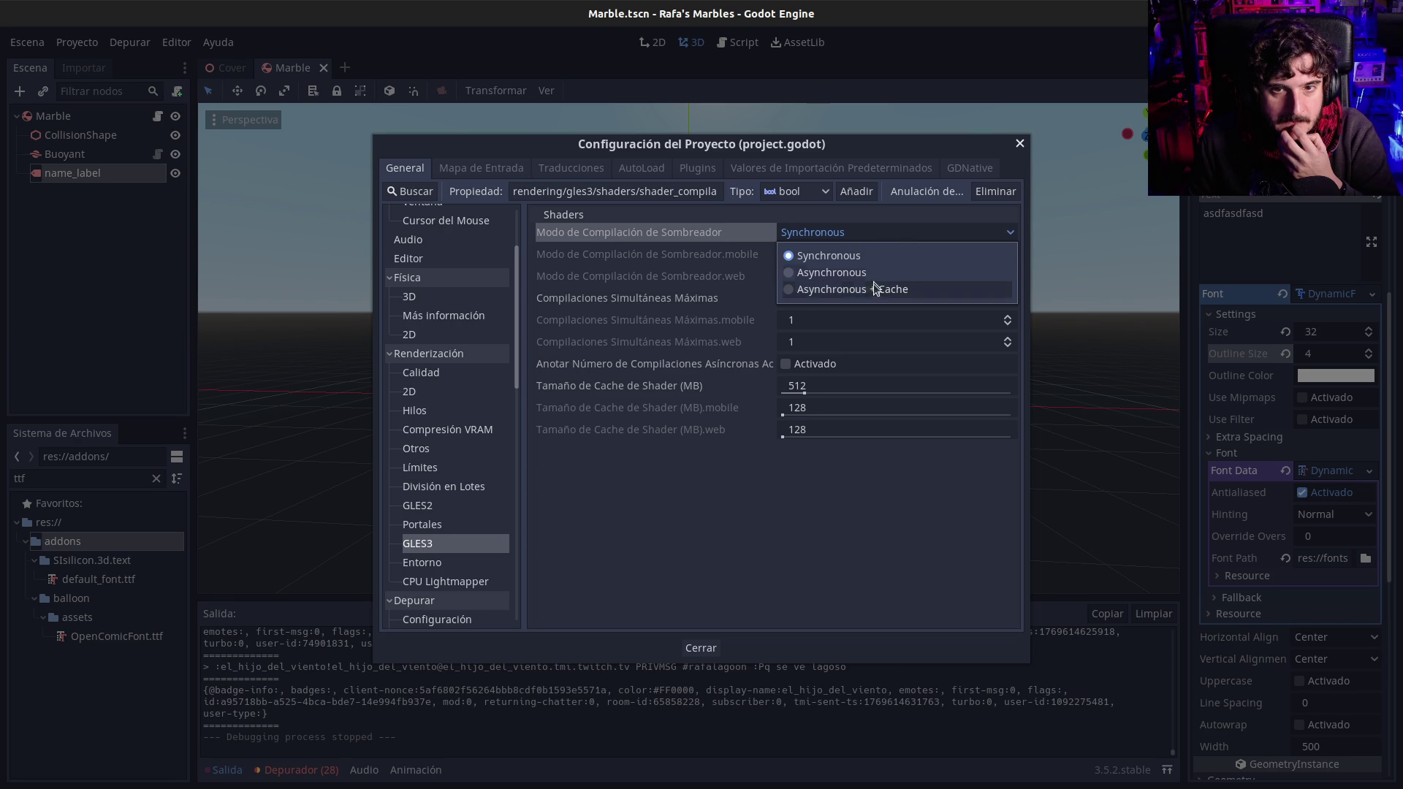
{"action": "left_click", "coordinate": [670, 391]}
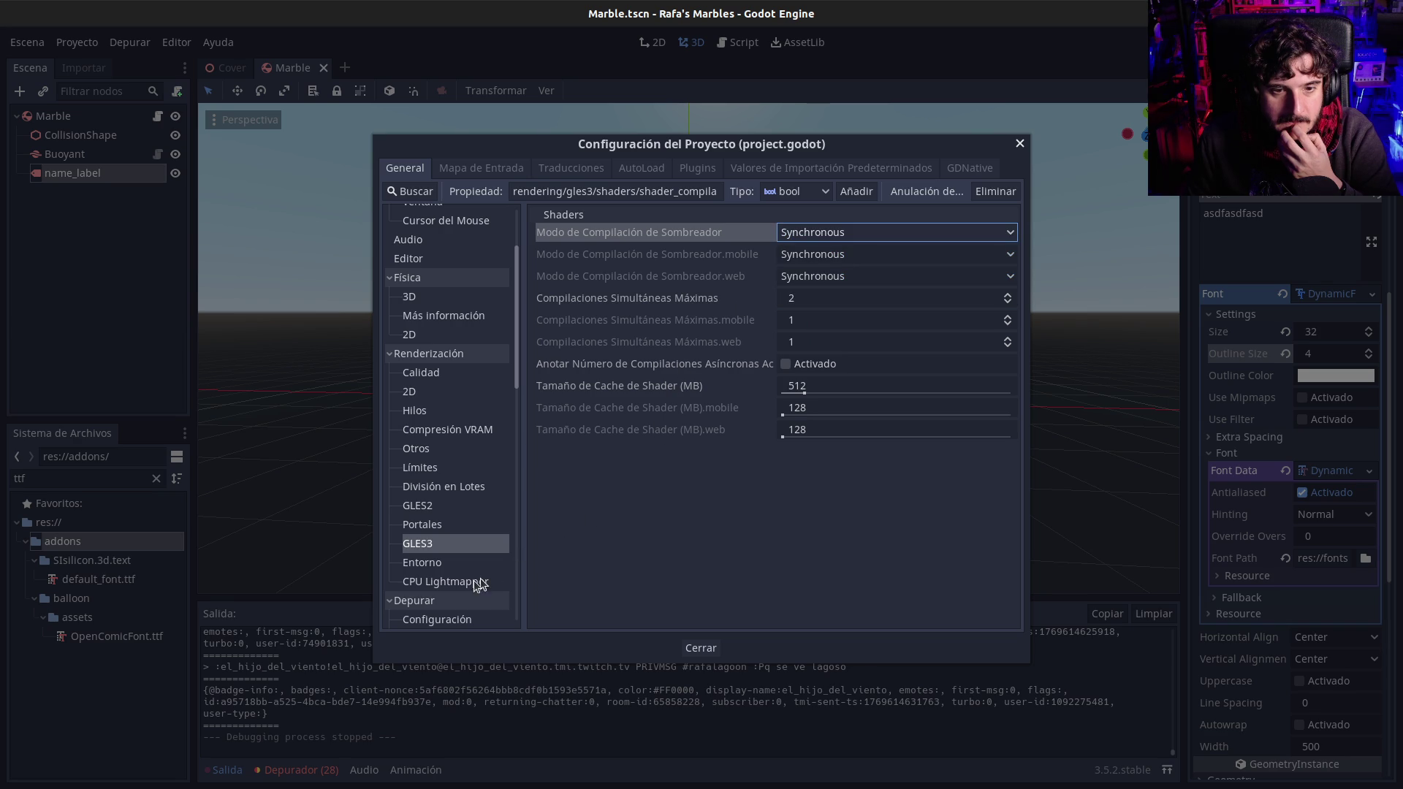
{"action": "left_click", "coordinate": [445, 561]}
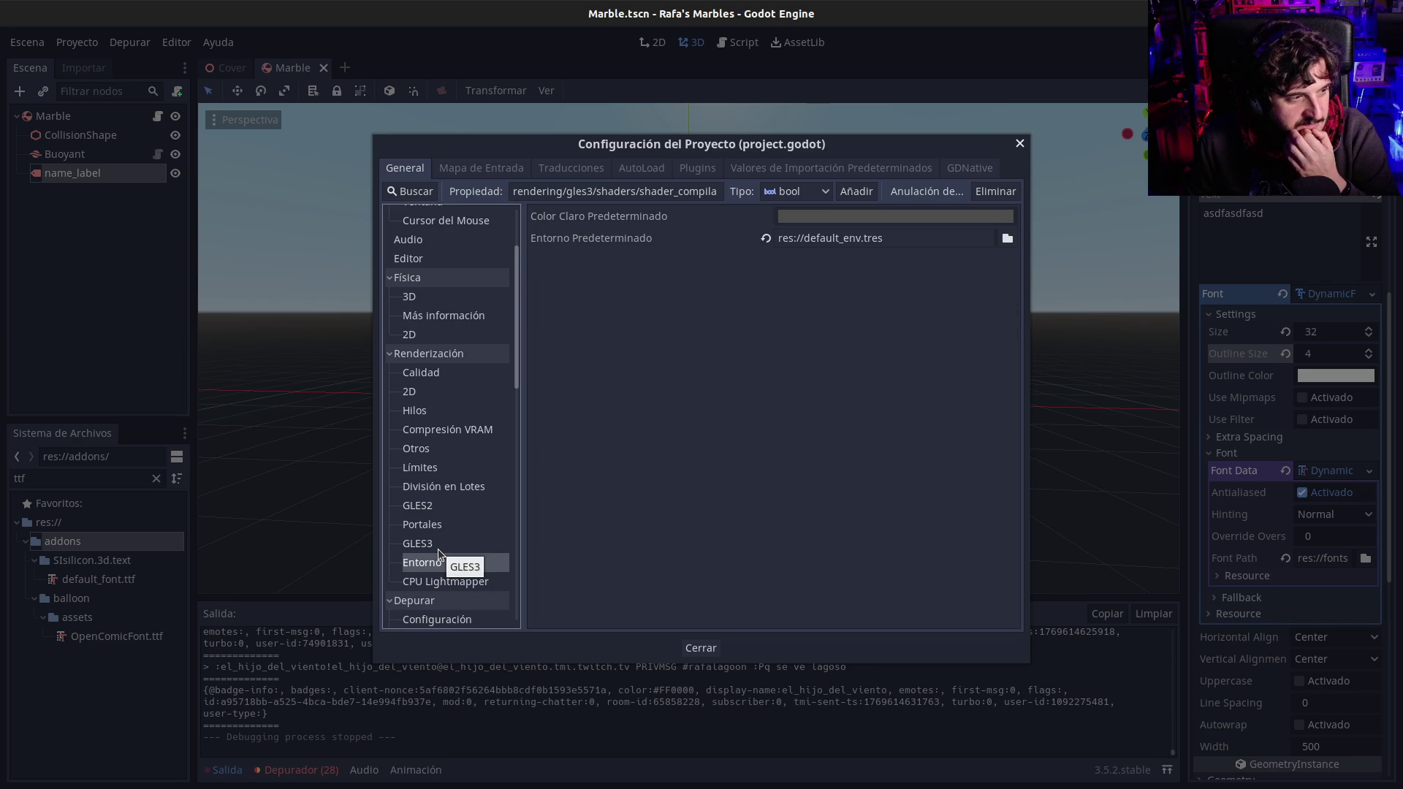
{"action": "left_click", "coordinate": [440, 545]}
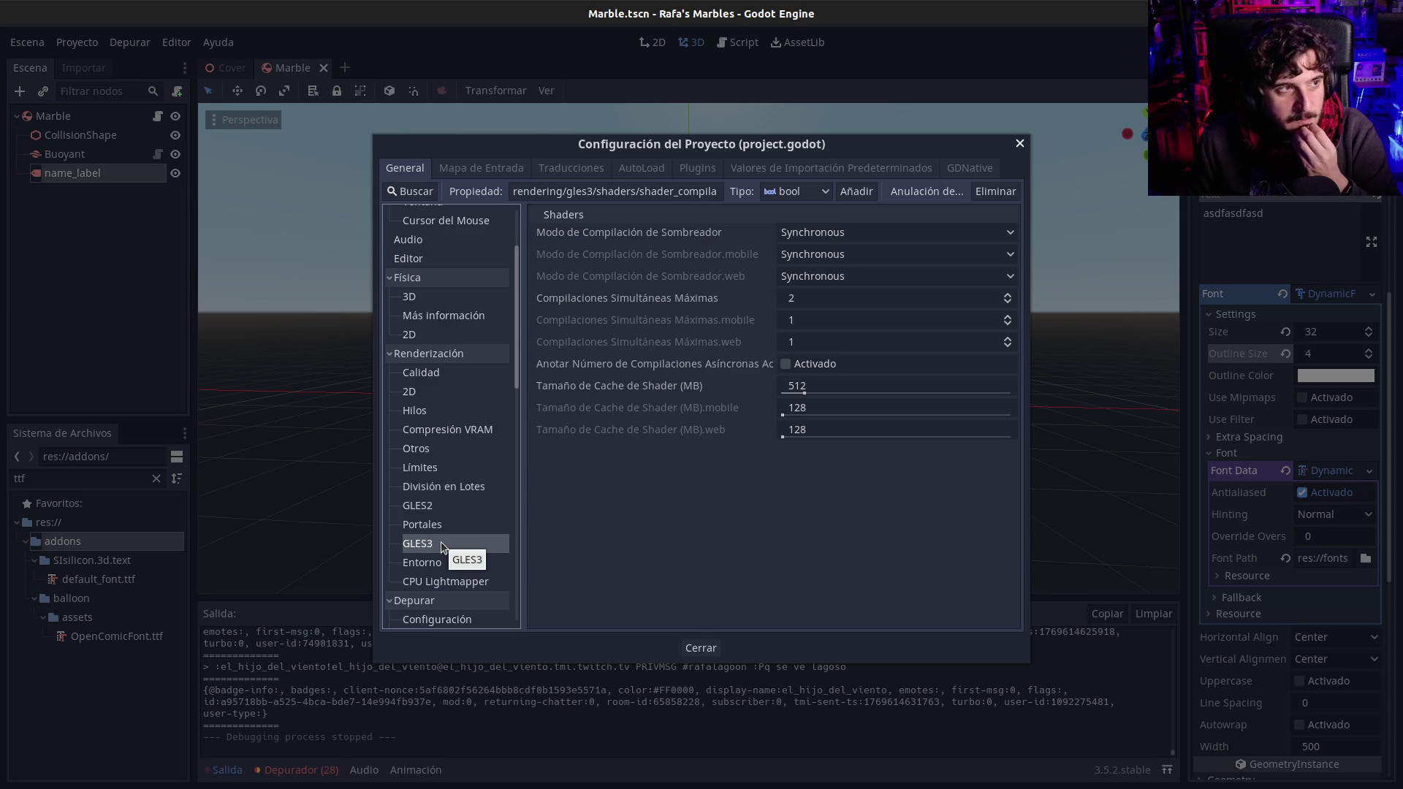
Step: Step through the GLES2, Portals, 2D, Quality, Threads and Debug settings, ending on 3D physics
{"action": "left_click", "coordinate": [444, 512]}
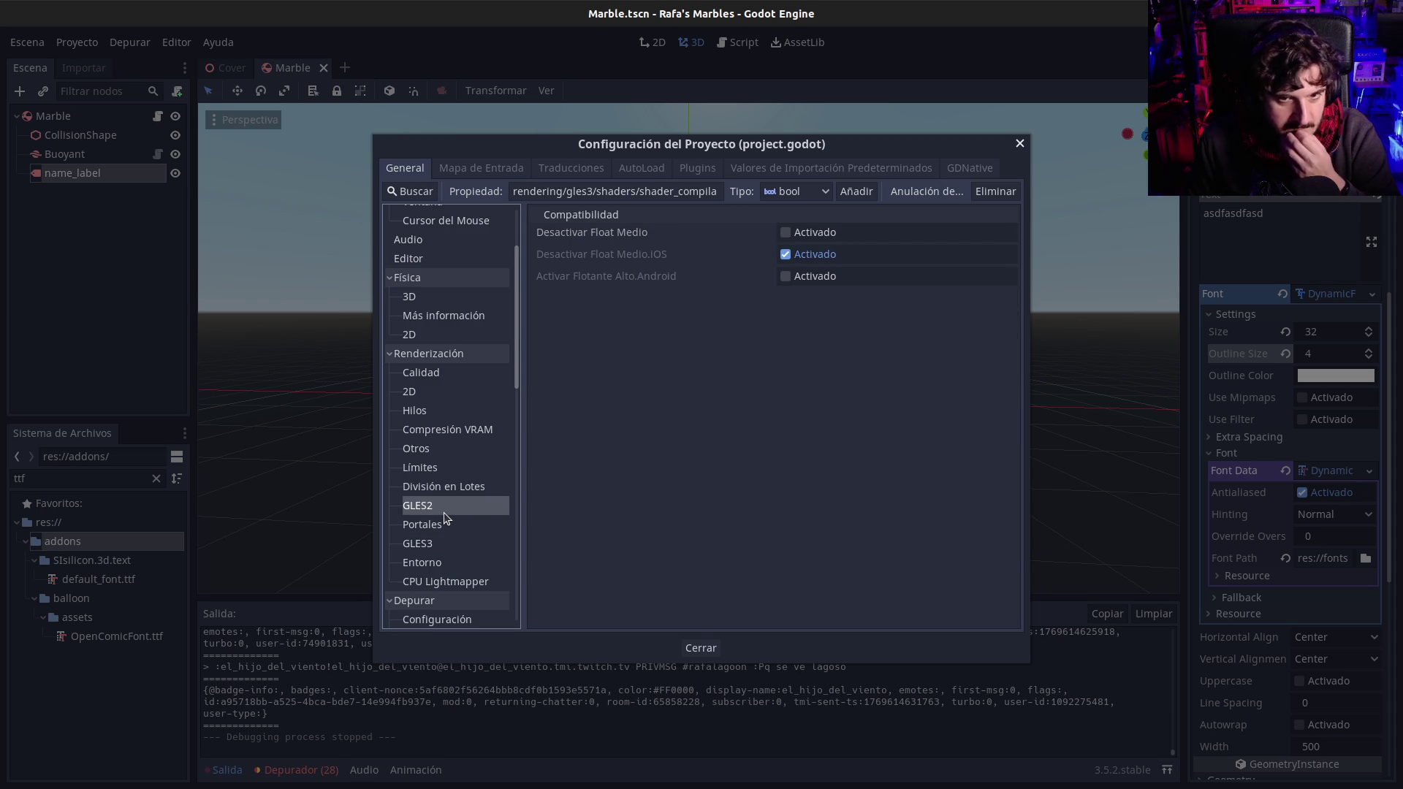
{"action": "left_click", "coordinate": [445, 522]}
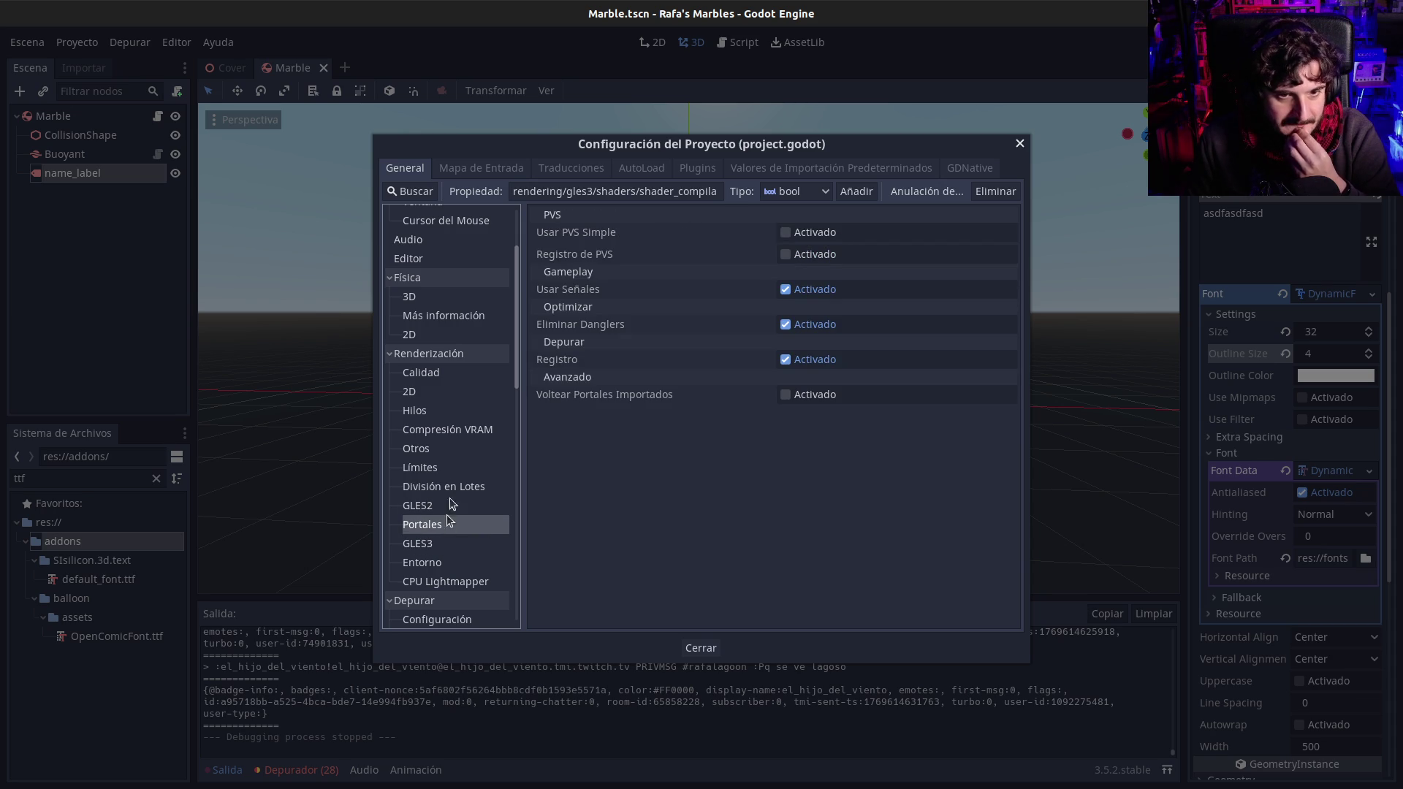
{"action": "left_click", "coordinate": [442, 395]}
{"action": "left_click", "coordinate": [441, 376]}
{"action": "left_click", "coordinate": [445, 404]}
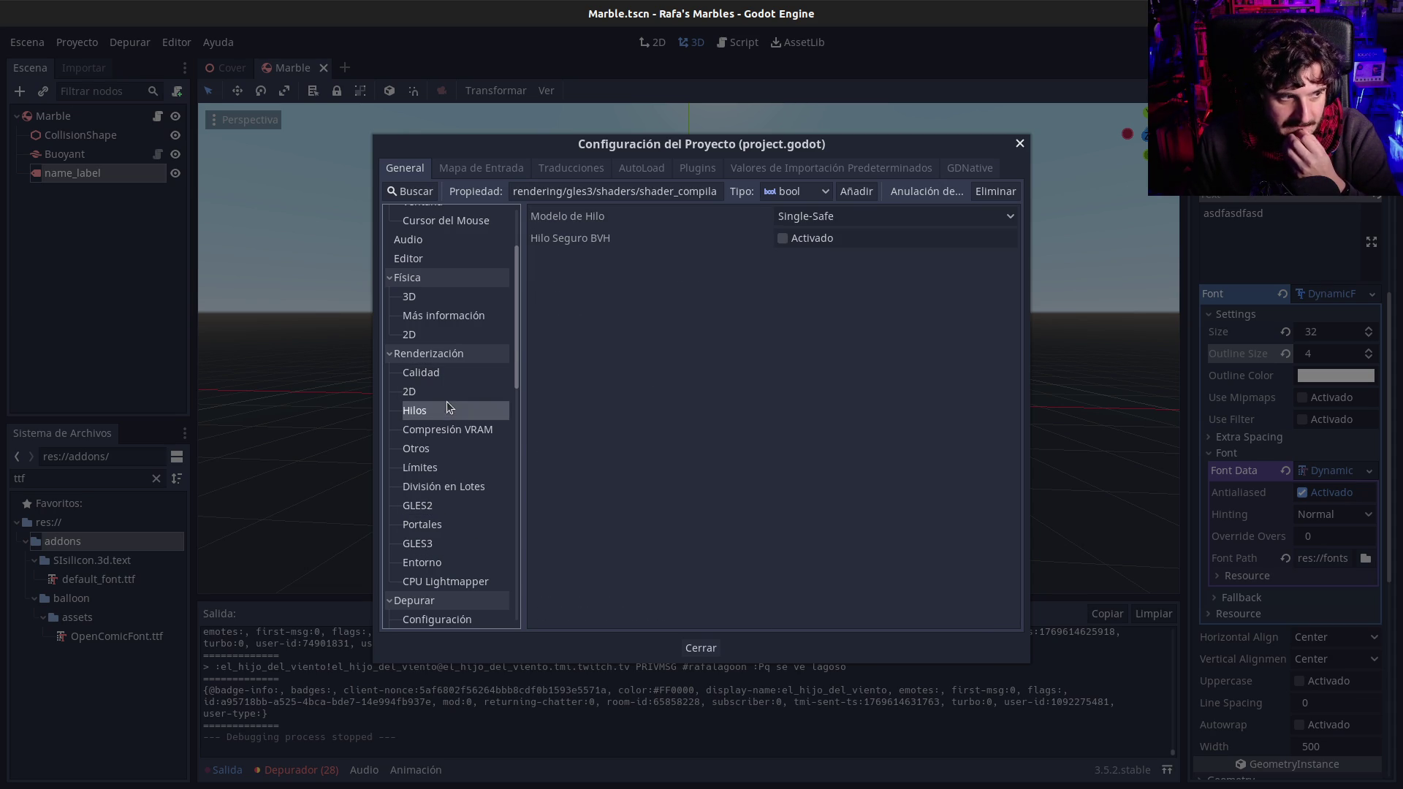
{"action": "scroll", "coordinate": [453, 476], "scroll_direction": "down", "scroll_amount": 2}
{"action": "scroll", "coordinate": [454, 483], "scroll_direction": "down", "scroll_amount": 2}
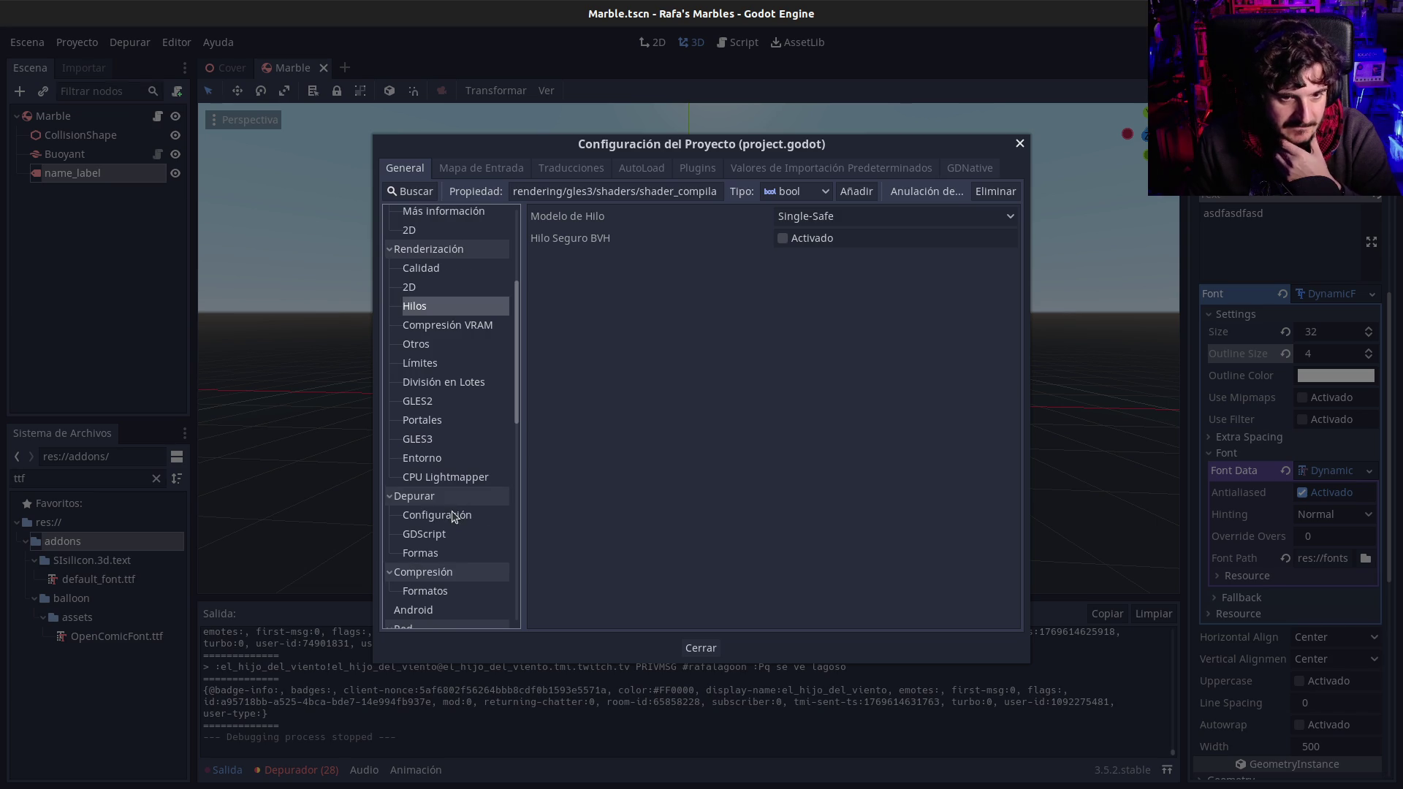
{"action": "left_click", "coordinate": [452, 513]}
{"action": "scroll", "coordinate": [454, 475], "scroll_direction": "up", "scroll_amount": 8}
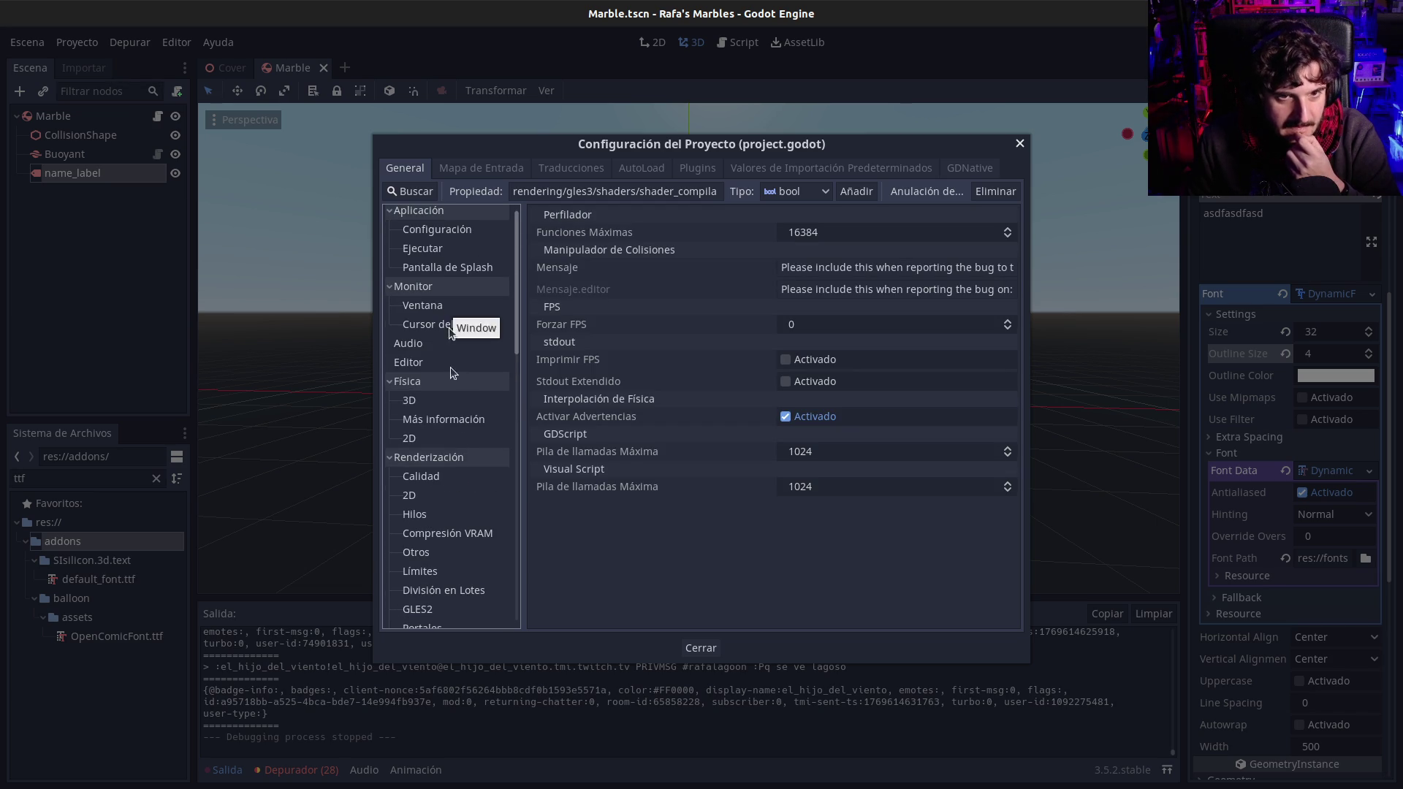
{"action": "scroll", "coordinate": [450, 424], "scroll_direction": "up", "scroll_amount": 1}
{"action": "left_click", "coordinate": [433, 408]}
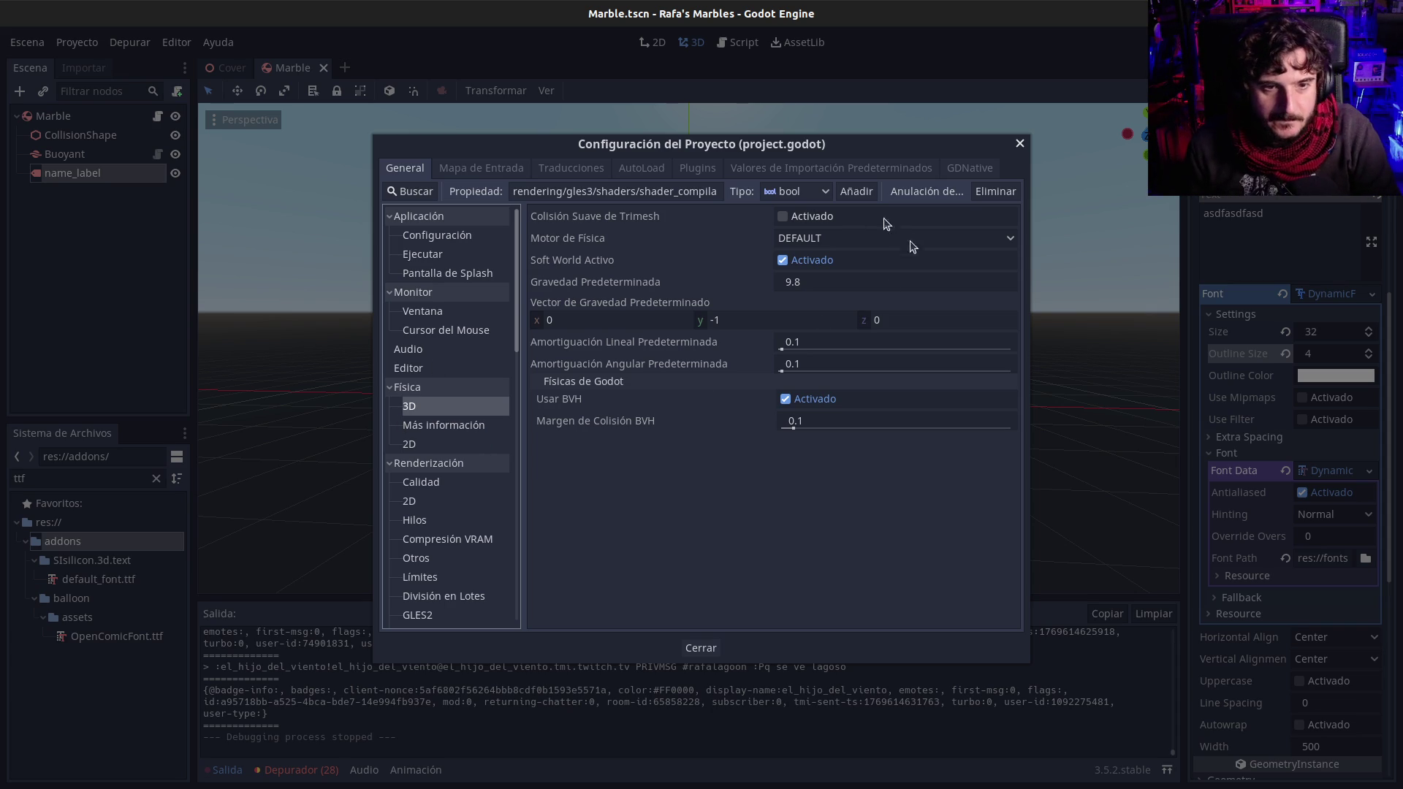
Step: Scroll the 3D physics settings to review gravity 9.8 and linear and angular damping 0.1
{"action": "scroll", "coordinate": [462, 515], "scroll_direction": "down", "scroll_amount": 4}
{"action": "scroll", "coordinate": [462, 516], "scroll_direction": "down", "scroll_amount": 1}
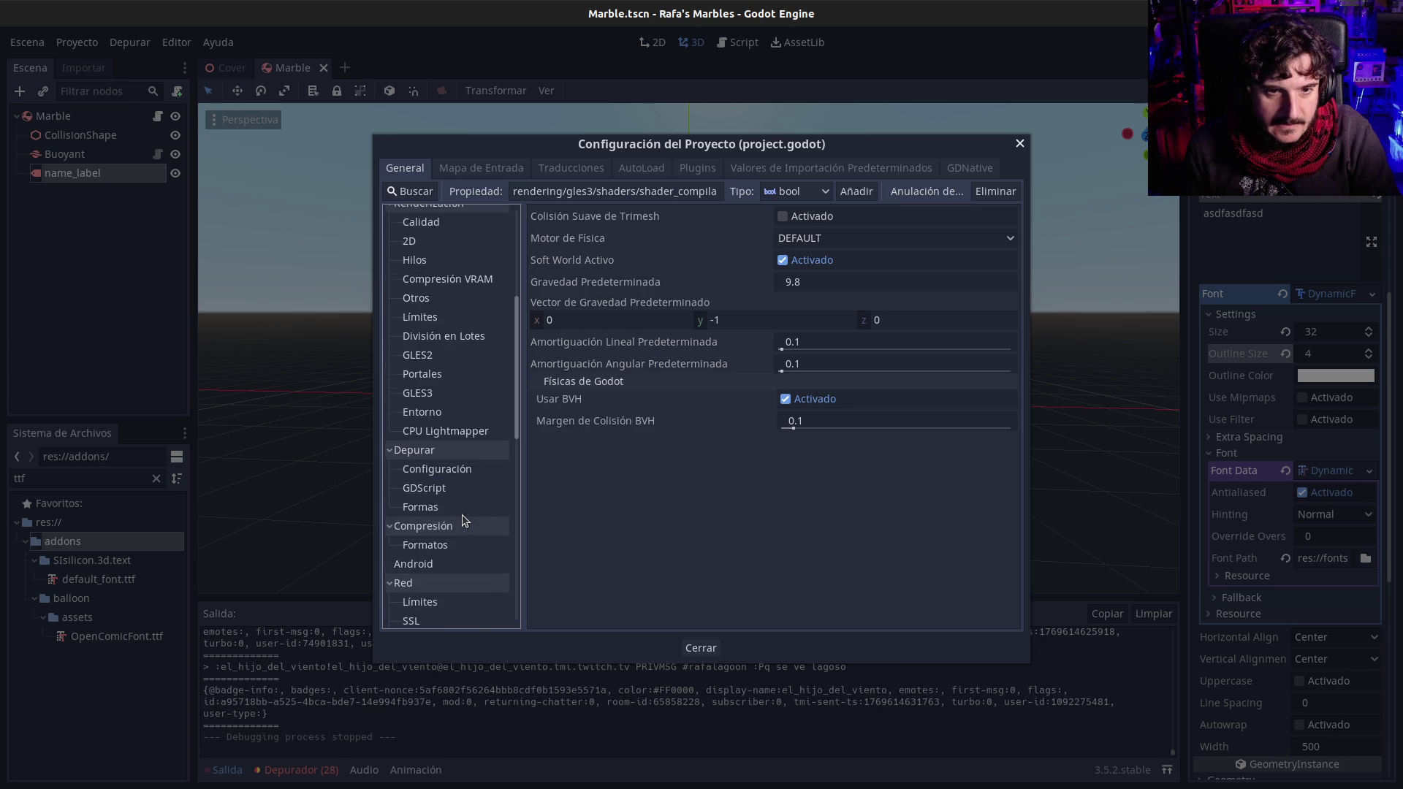
Step: Review the Environment, GLES3 and Quality pages, then read the 2D Nvidia Rect Flicker tooltip
{"action": "left_click", "coordinate": [444, 415]}
{"action": "left_click", "coordinate": [444, 395]}
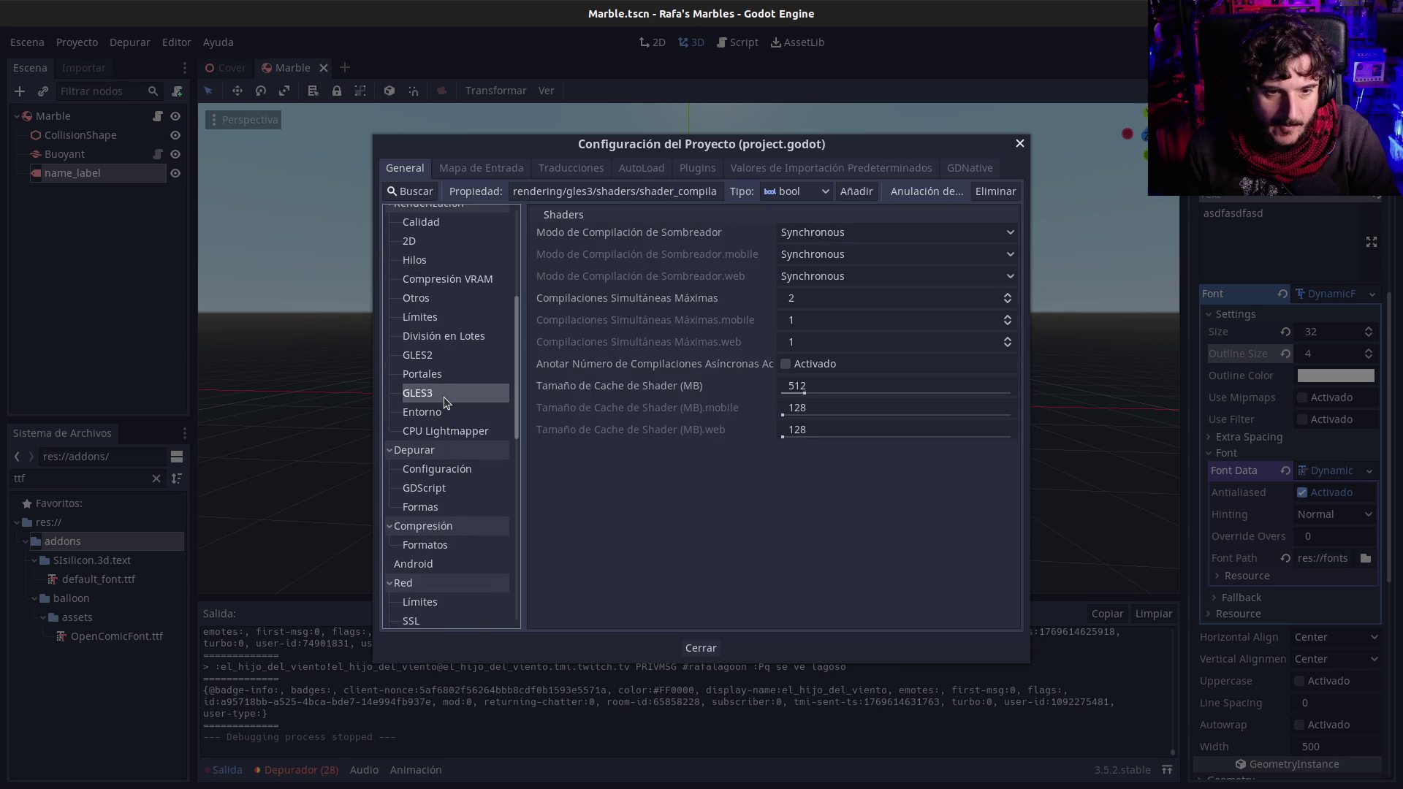
{"action": "scroll", "coordinate": [444, 402], "scroll_direction": "up", "scroll_amount": 2}
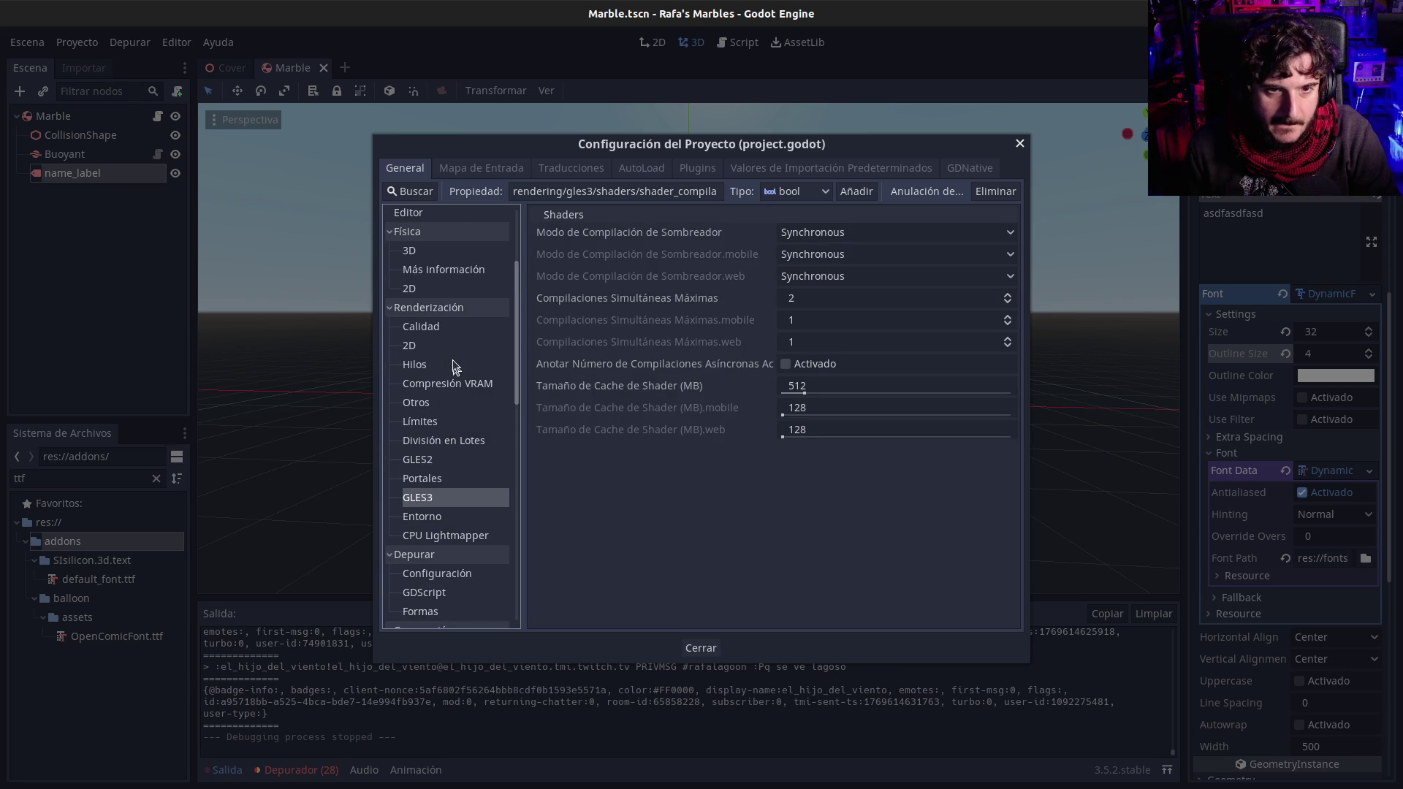
{"action": "left_click", "coordinate": [441, 328]}
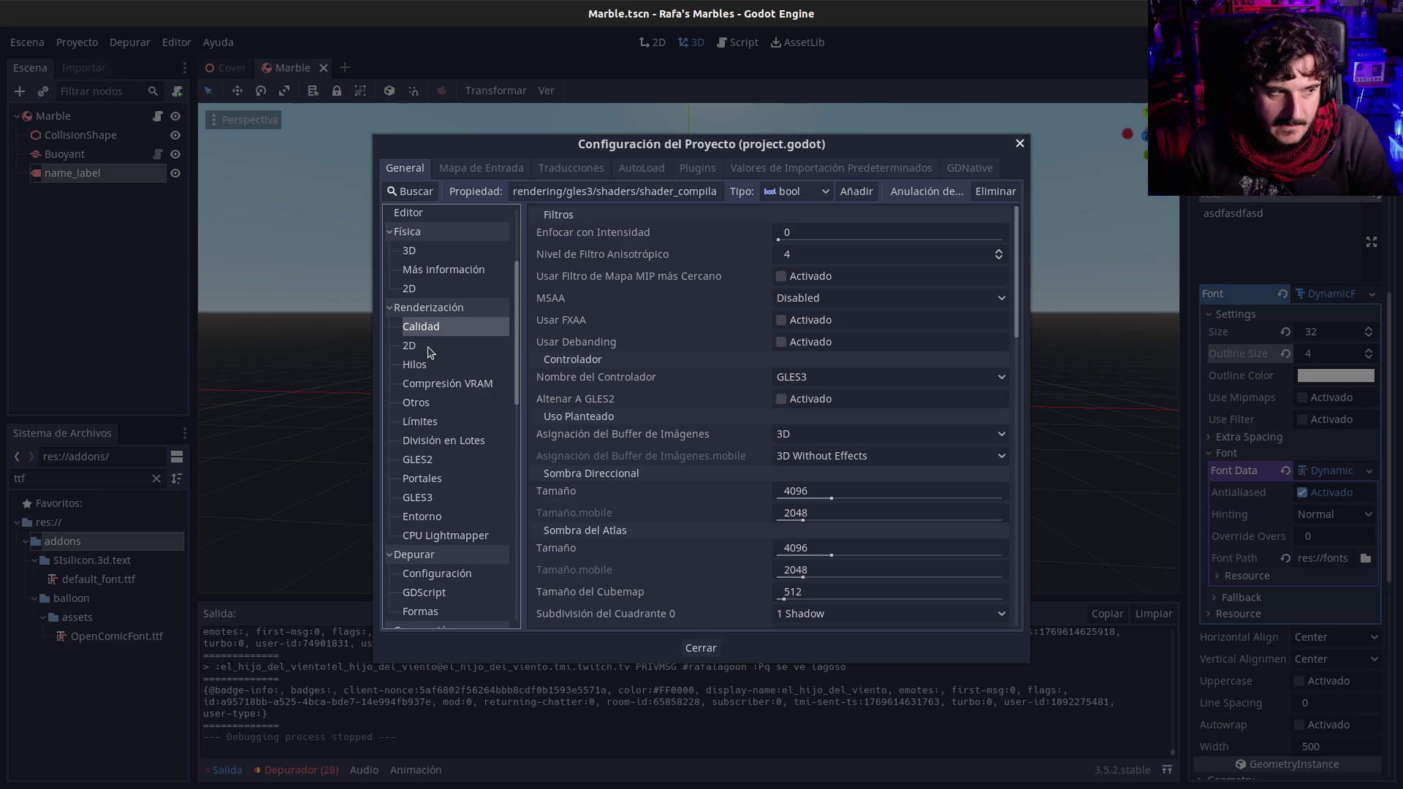
{"action": "left_click", "coordinate": [429, 350]}
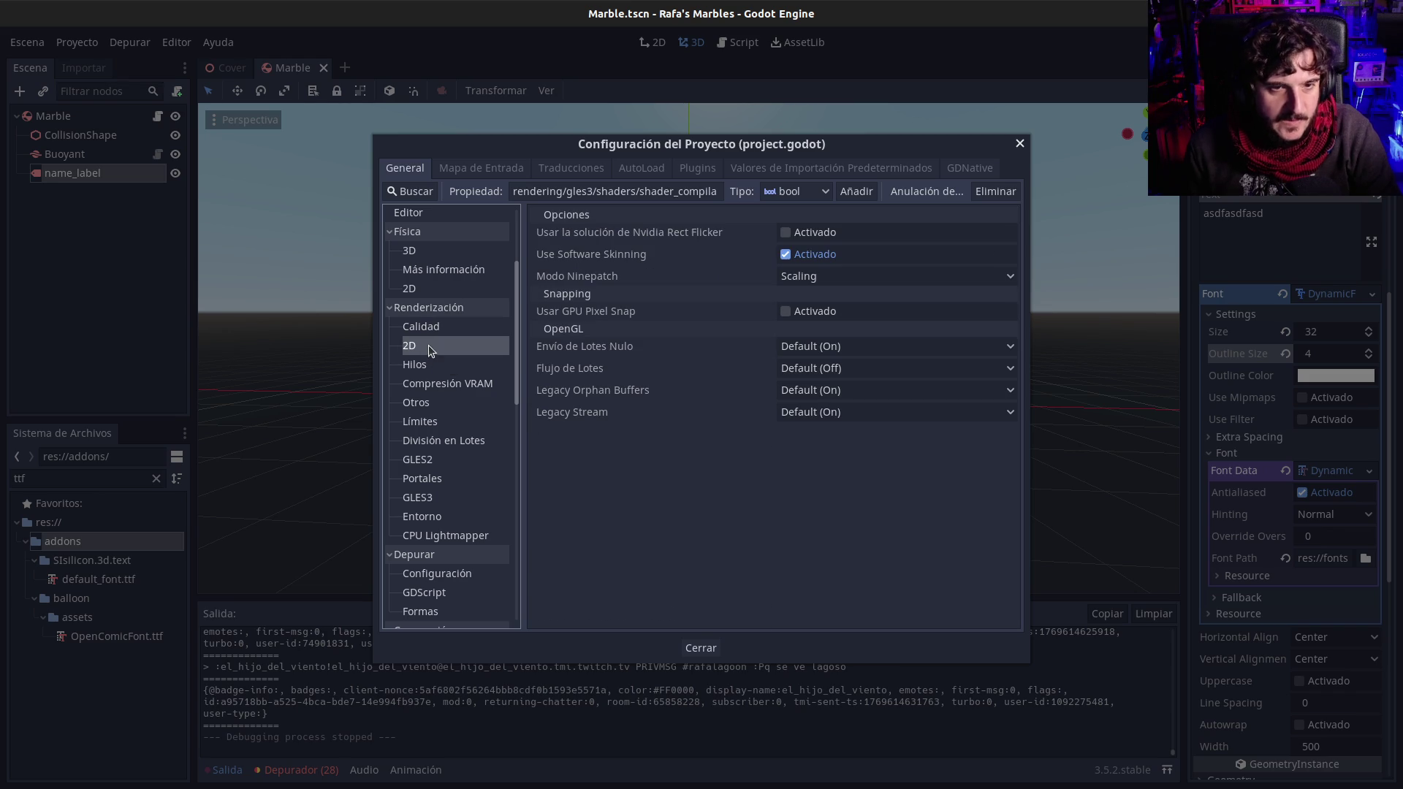
{"action": "left_click", "coordinate": [441, 330]}
{"action": "left_click", "coordinate": [437, 345]}
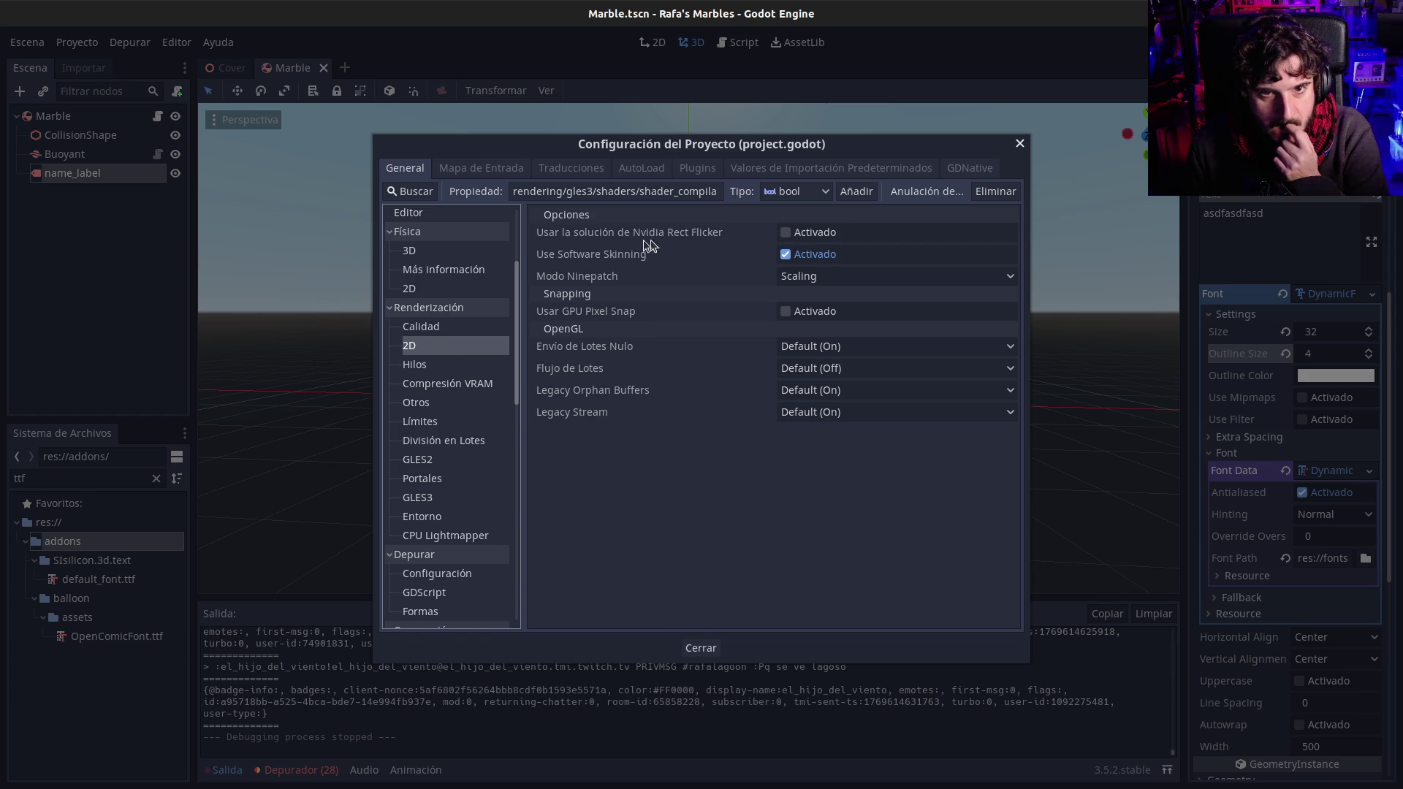
{"action": "mouse_move", "coordinate": [639, 237]}
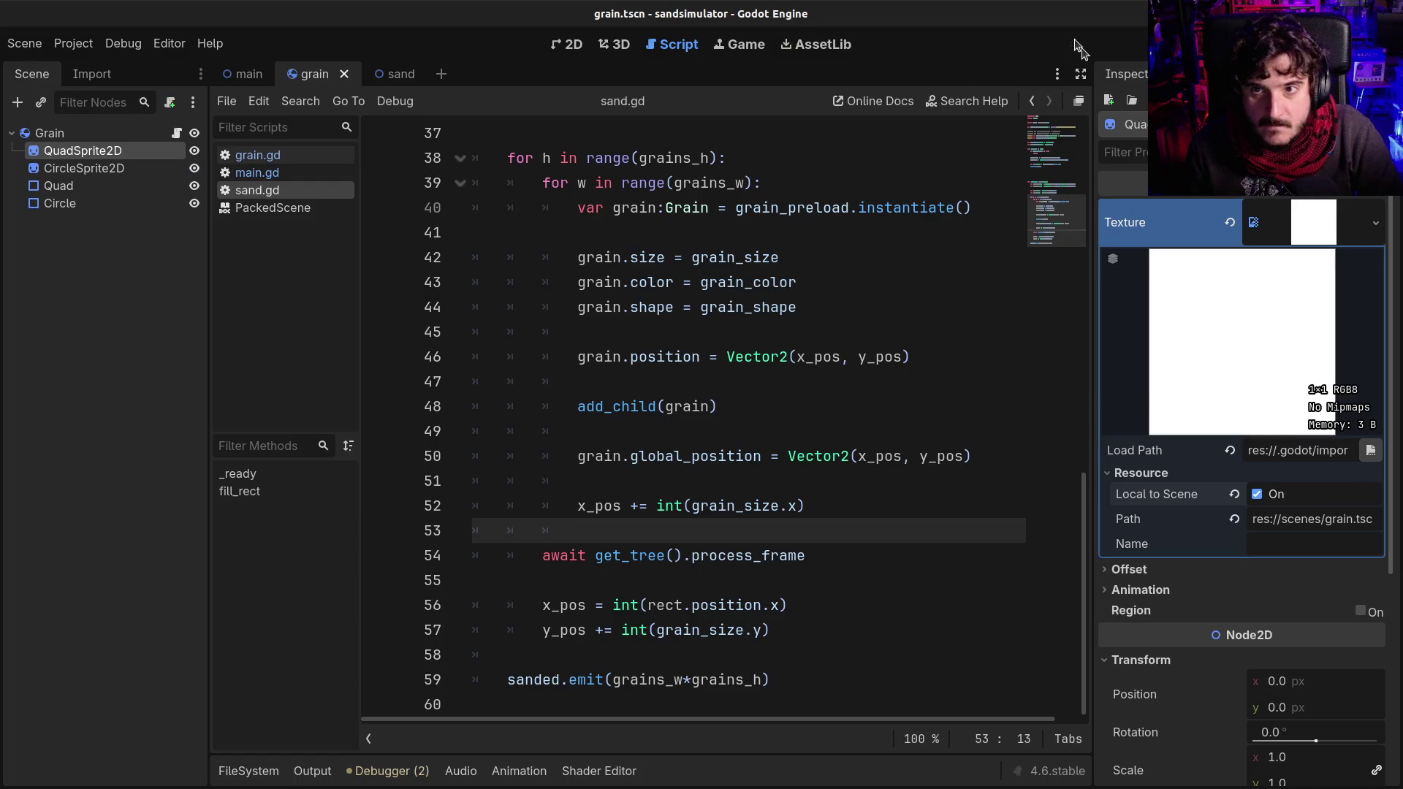
Step: Float the script editor into its own window, move and widen it, then close it
{"action": "left_click", "coordinate": [1078, 104]}
{"action": "mouse_move", "coordinate": [725, 116]}
{"action": "left_mouse_down"}
{"action": "mouse_move", "coordinate": [848, 115]}
{"action": "mouse_move", "coordinate": [922, 155]}
{"action": "mouse_move", "coordinate": [808, 91]}
{"action": "mouse_move", "coordinate": [641, 82]}
{"action": "left_mouse_up"}
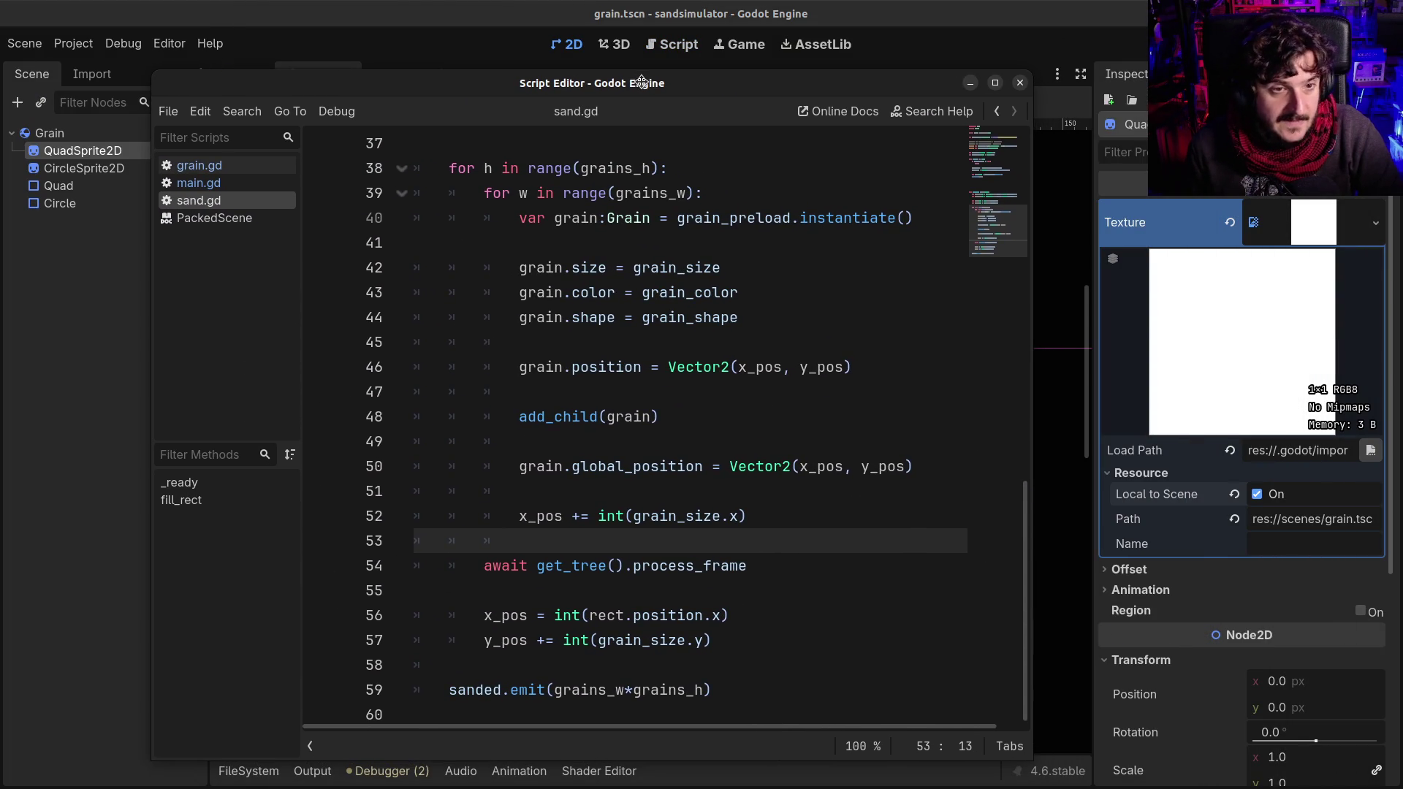
{"action": "mouse_move", "coordinate": [1032, 264]}
{"action": "left_mouse_down"}
{"action": "mouse_move", "coordinate": [1266, 264]}
{"action": "mouse_move", "coordinate": [743, 285]}
{"action": "mouse_move", "coordinate": [1056, 288]}
{"action": "left_mouse_up"}
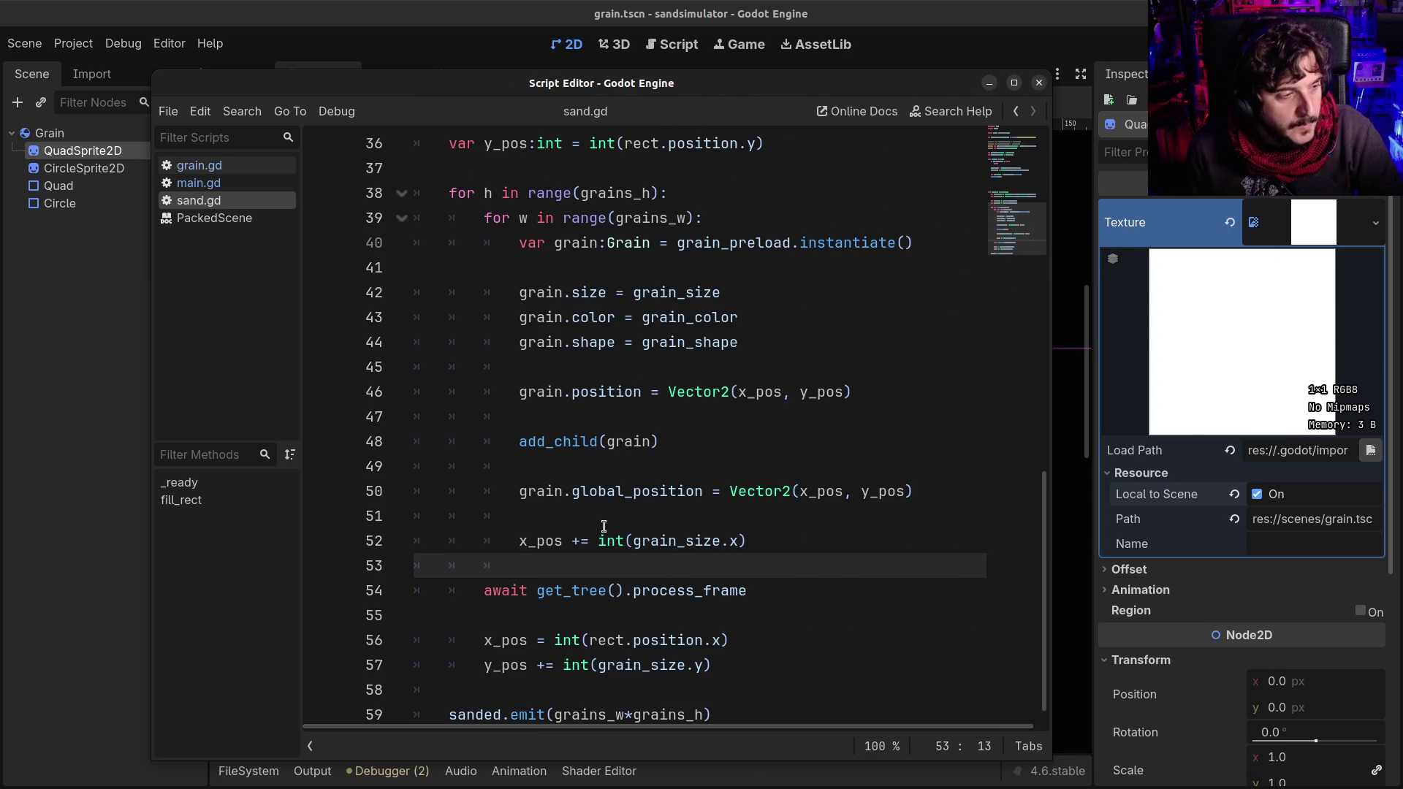
{"action": "left_click", "coordinate": [1038, 82]}
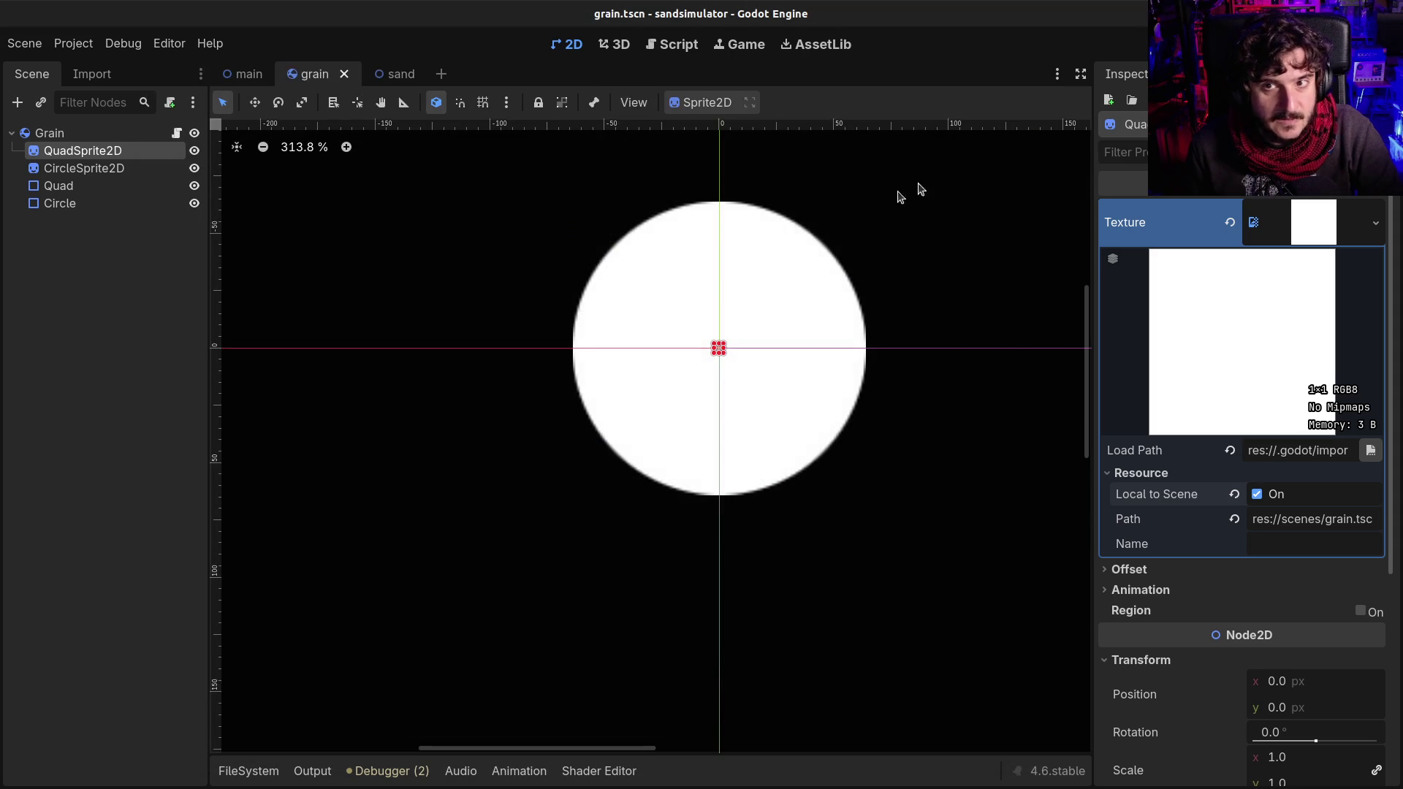
Step: Float the sand.gd script editor again, move it up and left, and close it
{"action": "left_click", "coordinate": [669, 44]}
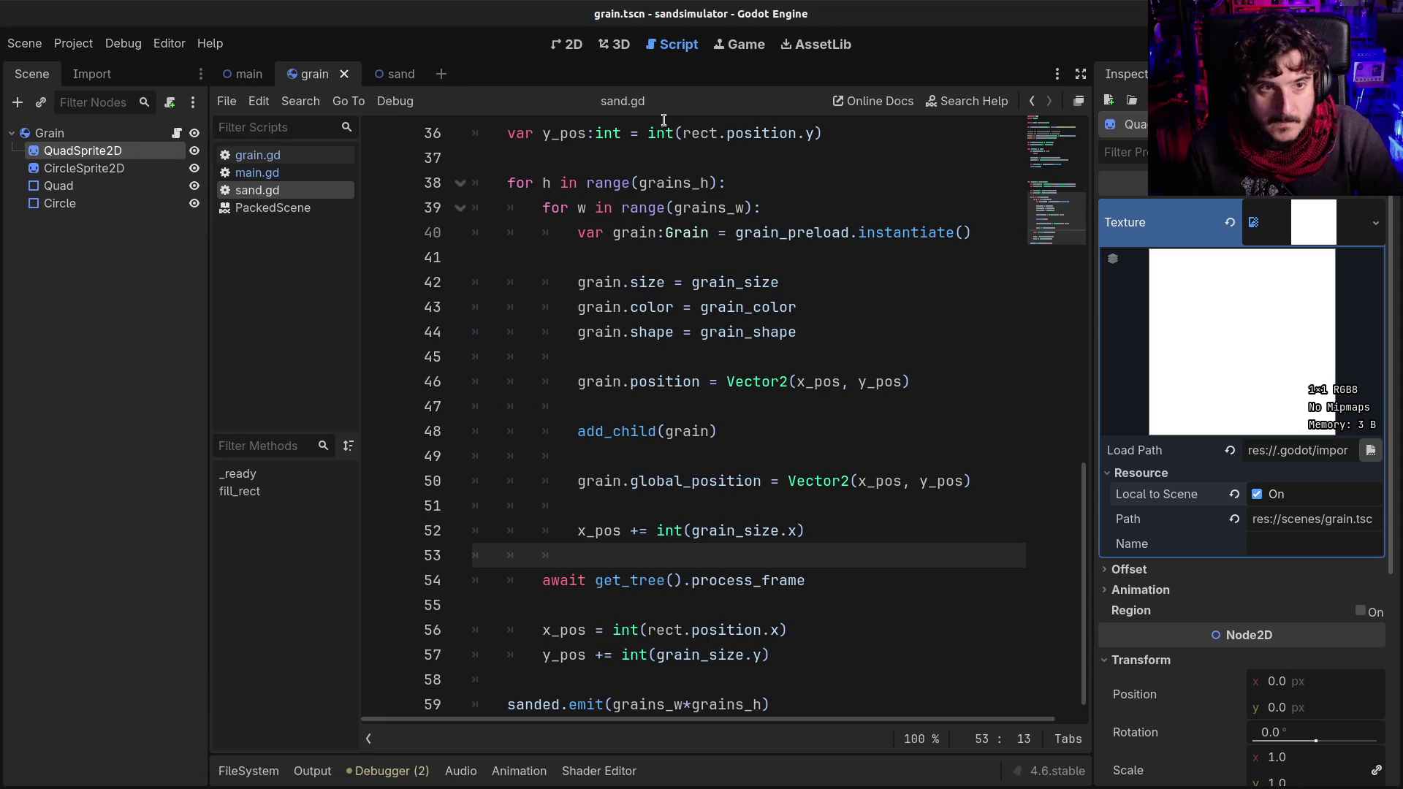
{"action": "left_click", "coordinate": [1080, 77]}
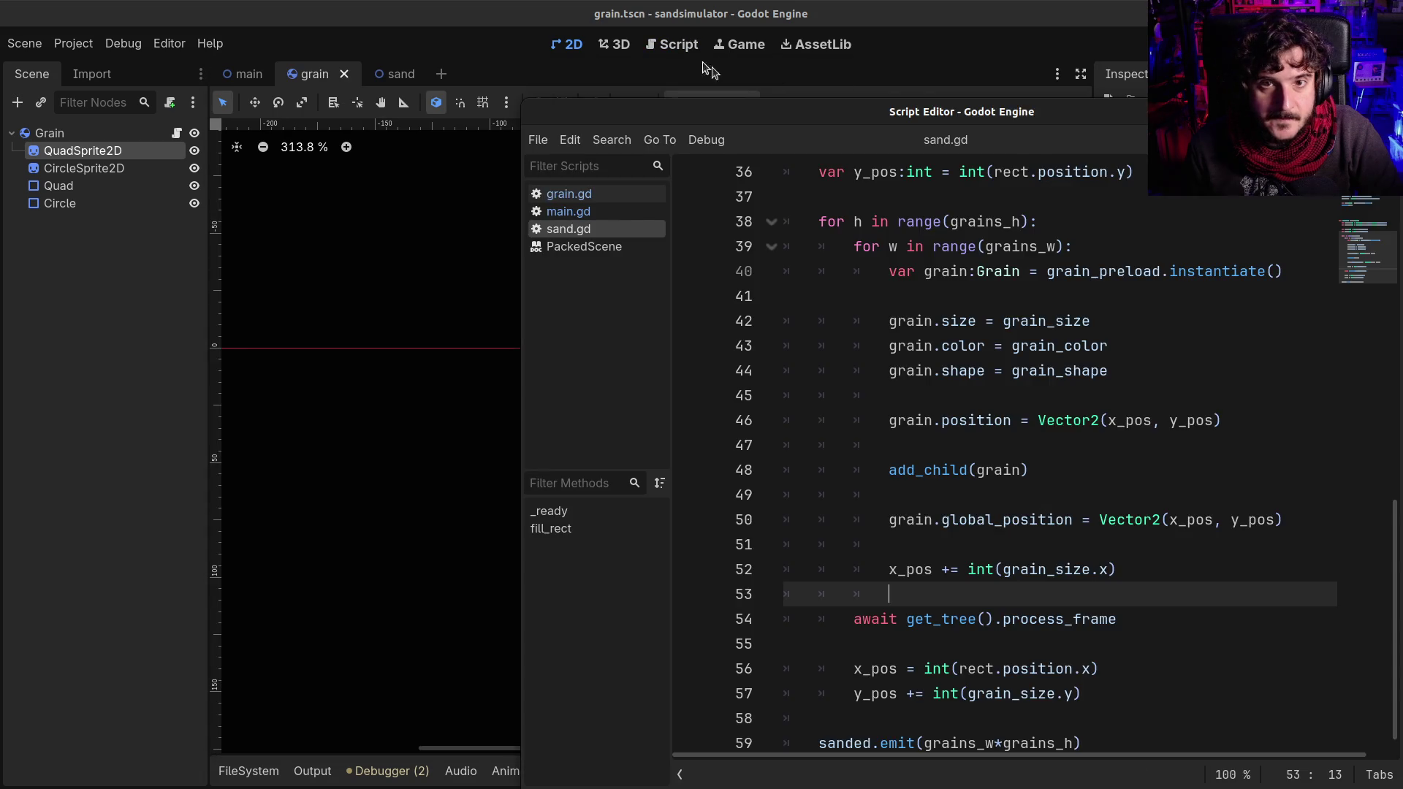
{"action": "left_click", "coordinate": [709, 73]}
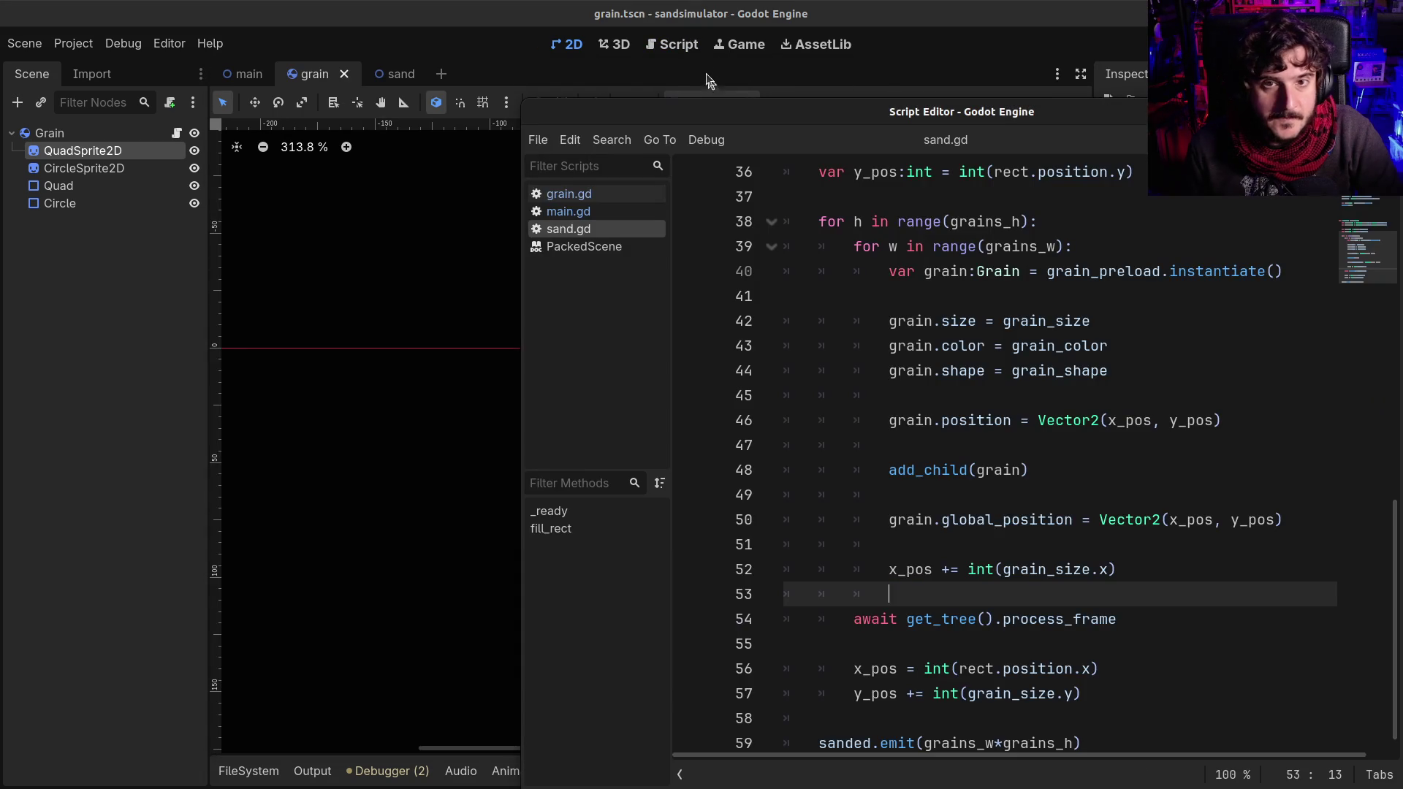
{"action": "left_click_drag", "start_coordinate": [1053, 119], "coordinate": [737, 94]}
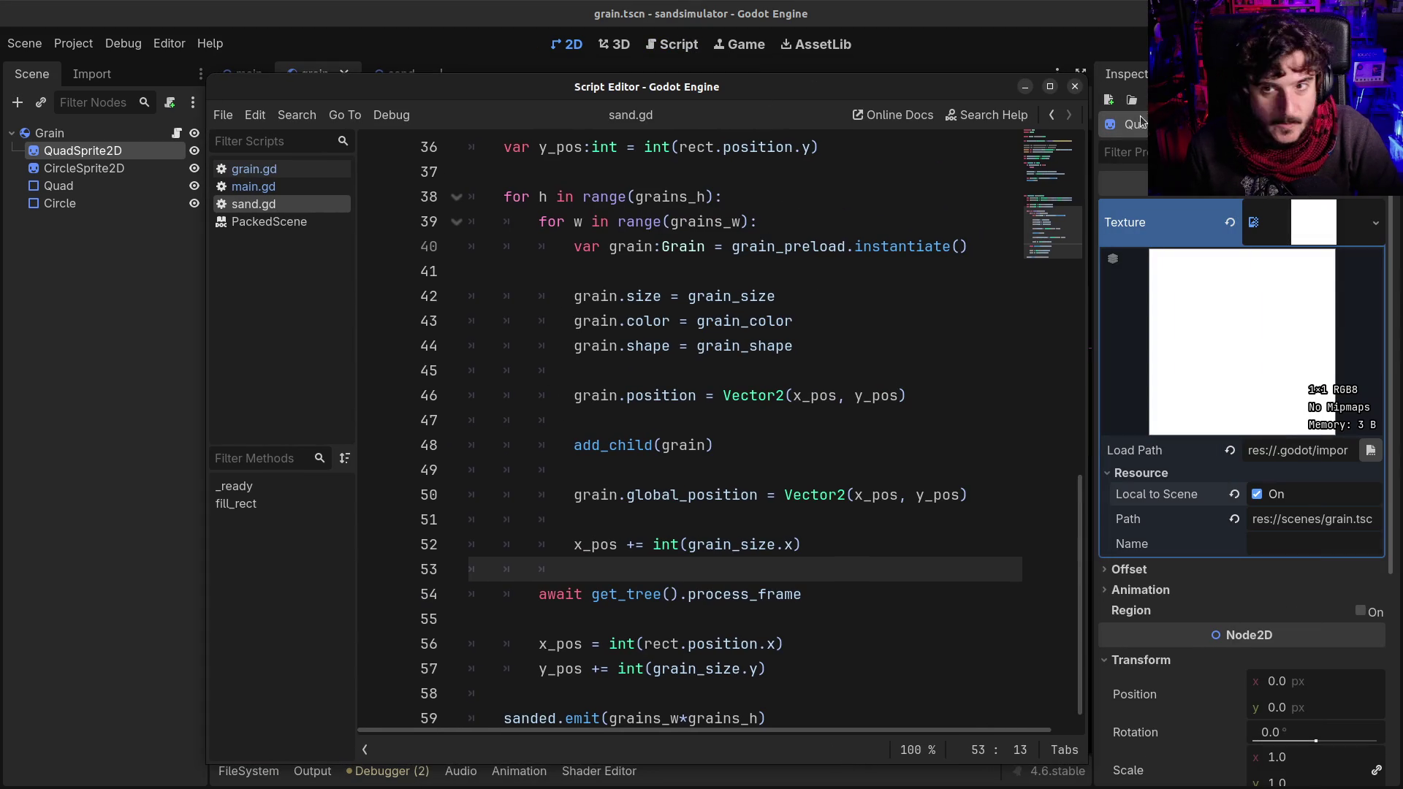
{"action": "left_click", "coordinate": [1076, 87]}
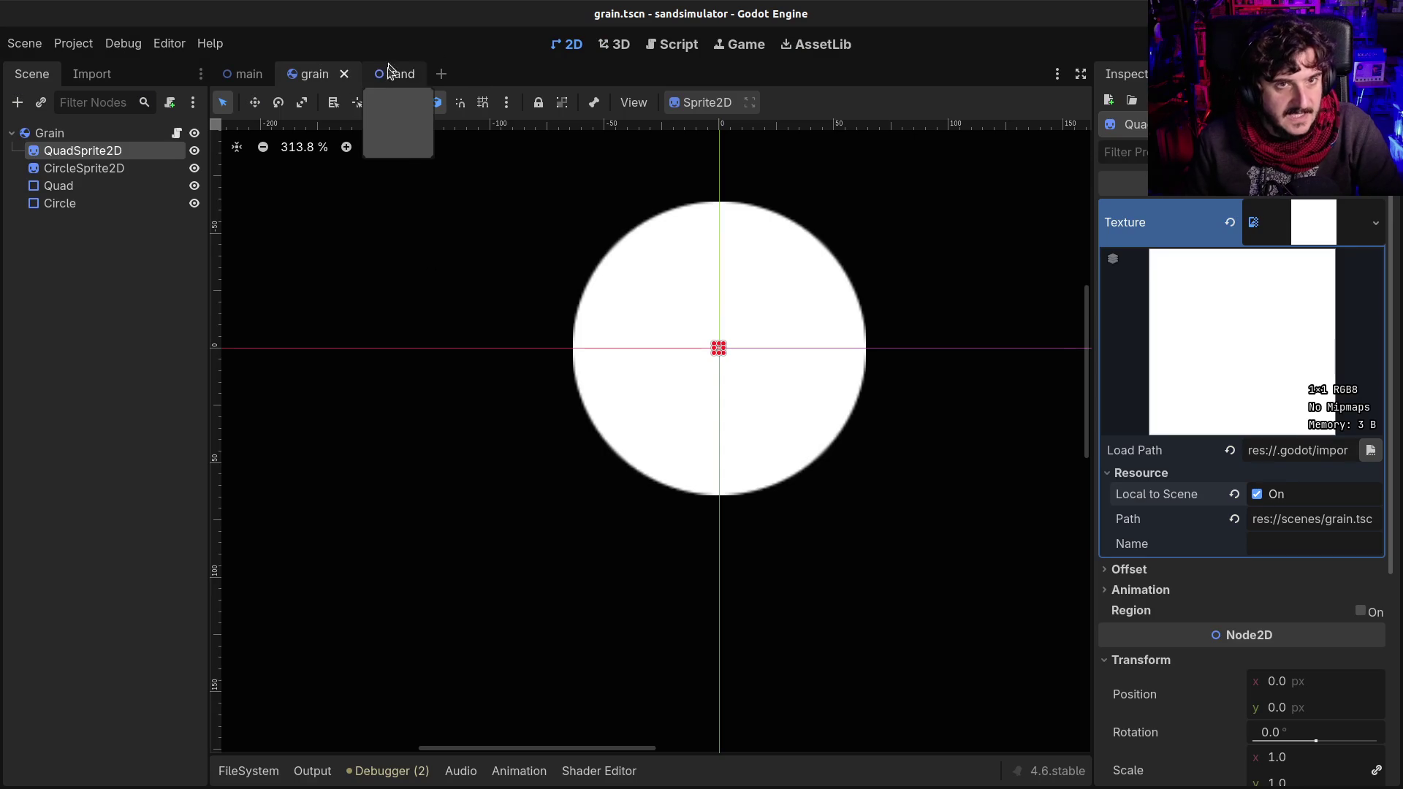
{"action": "left_click", "coordinate": [672, 44]}
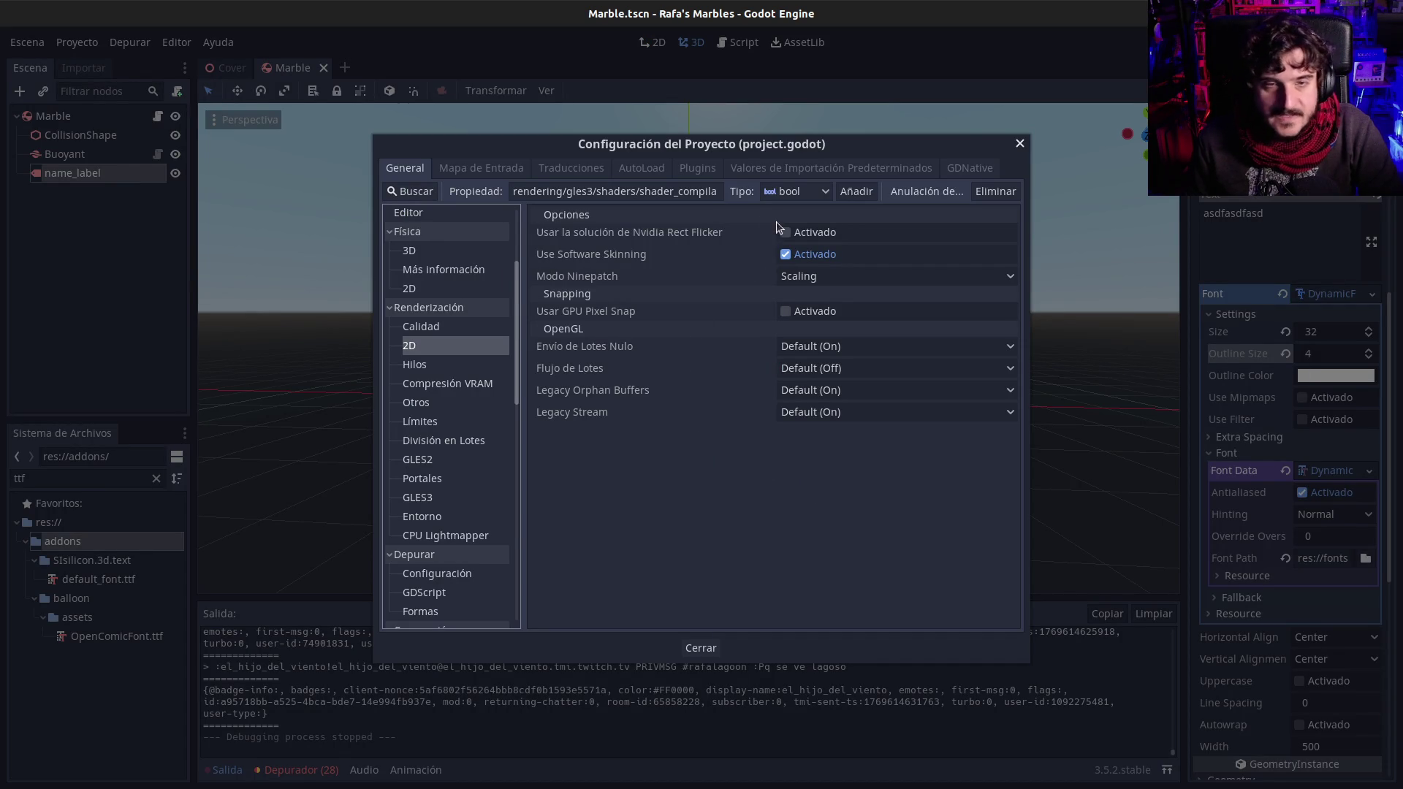
Step: Close Project Settings and switch to the AssetLib workspace
{"action": "left_click", "coordinate": [1018, 142]}
{"action": "left_click", "coordinate": [800, 42]}
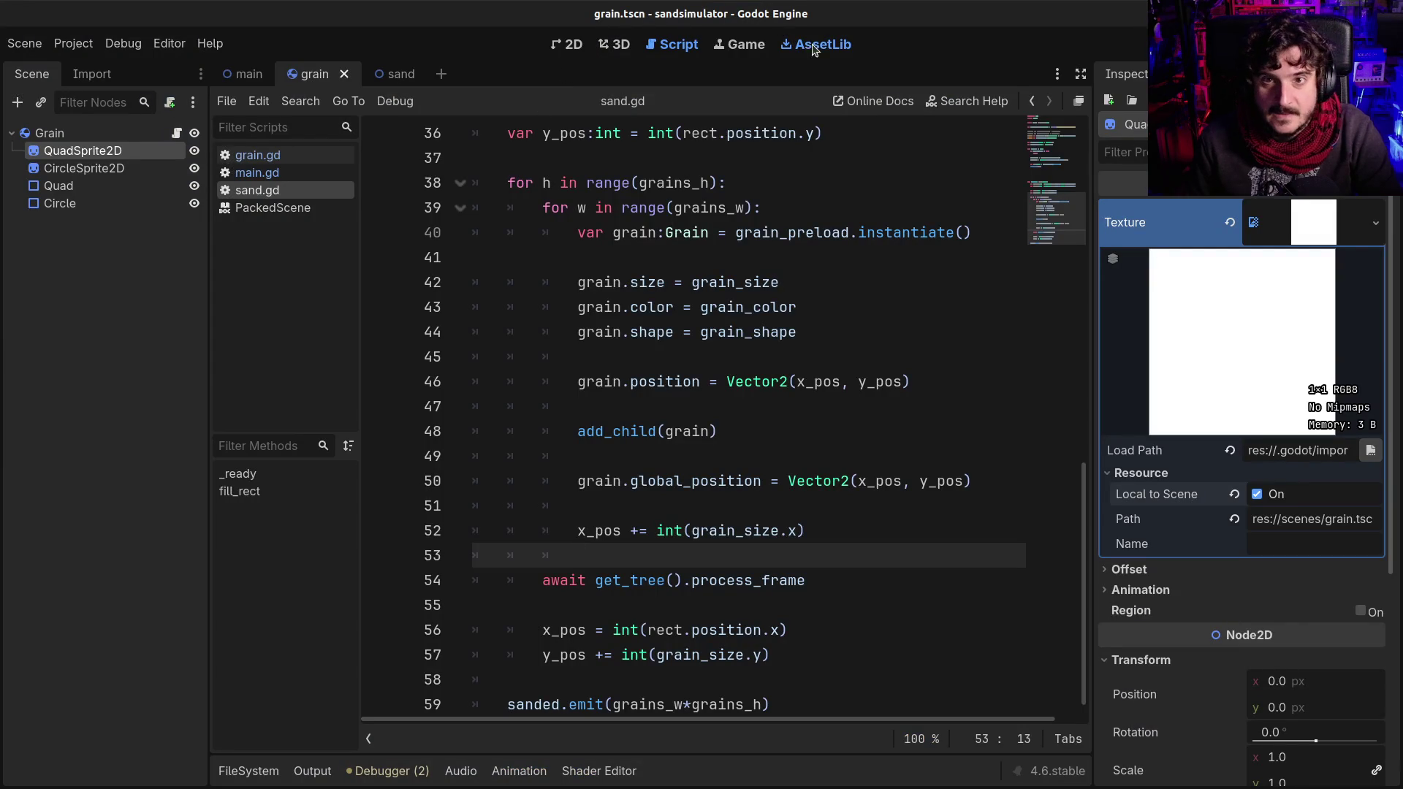
{"action": "left_click", "coordinate": [819, 45]}
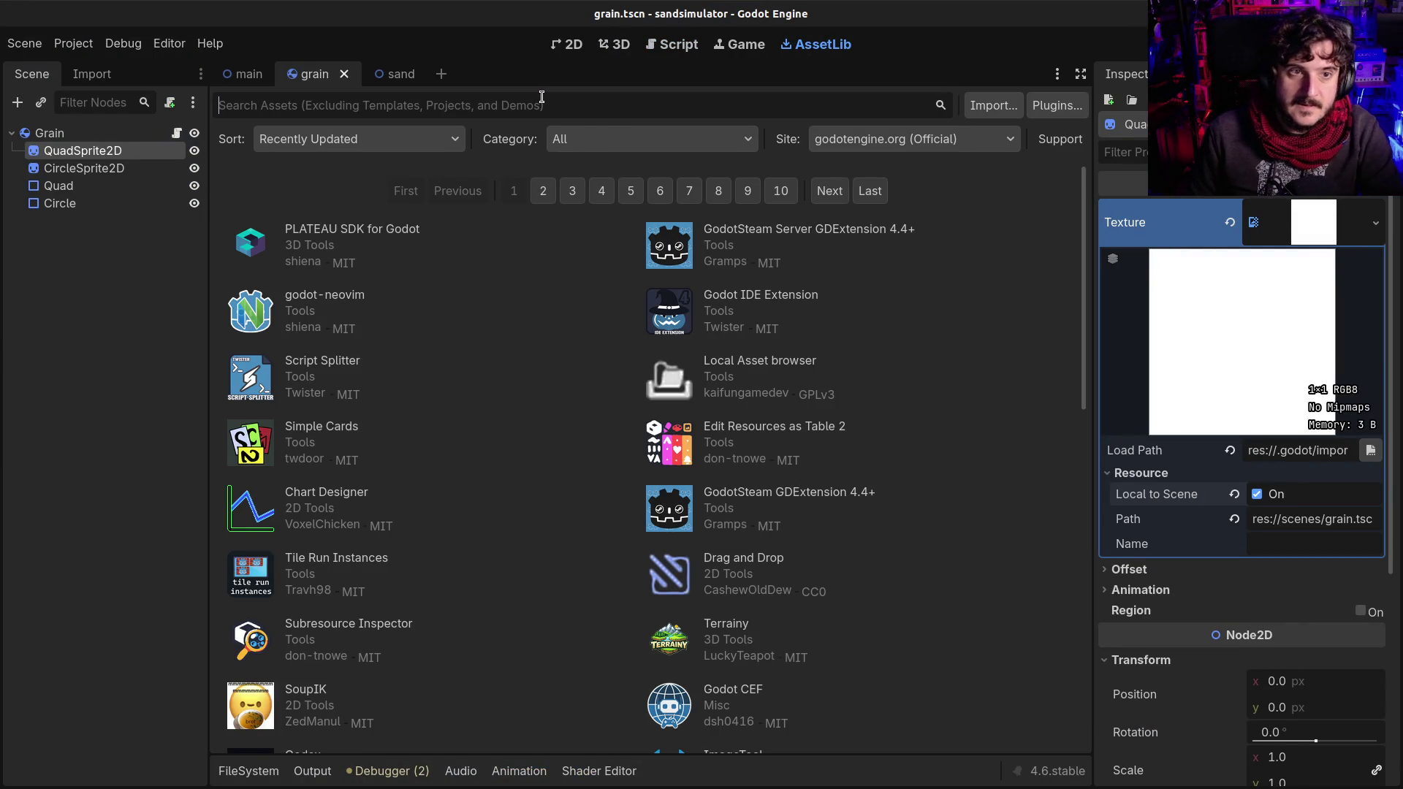
Step: Search the Asset Library for 'split' and open Script Splitter's details and first screenshot
{"action": "type", "text": "split"}
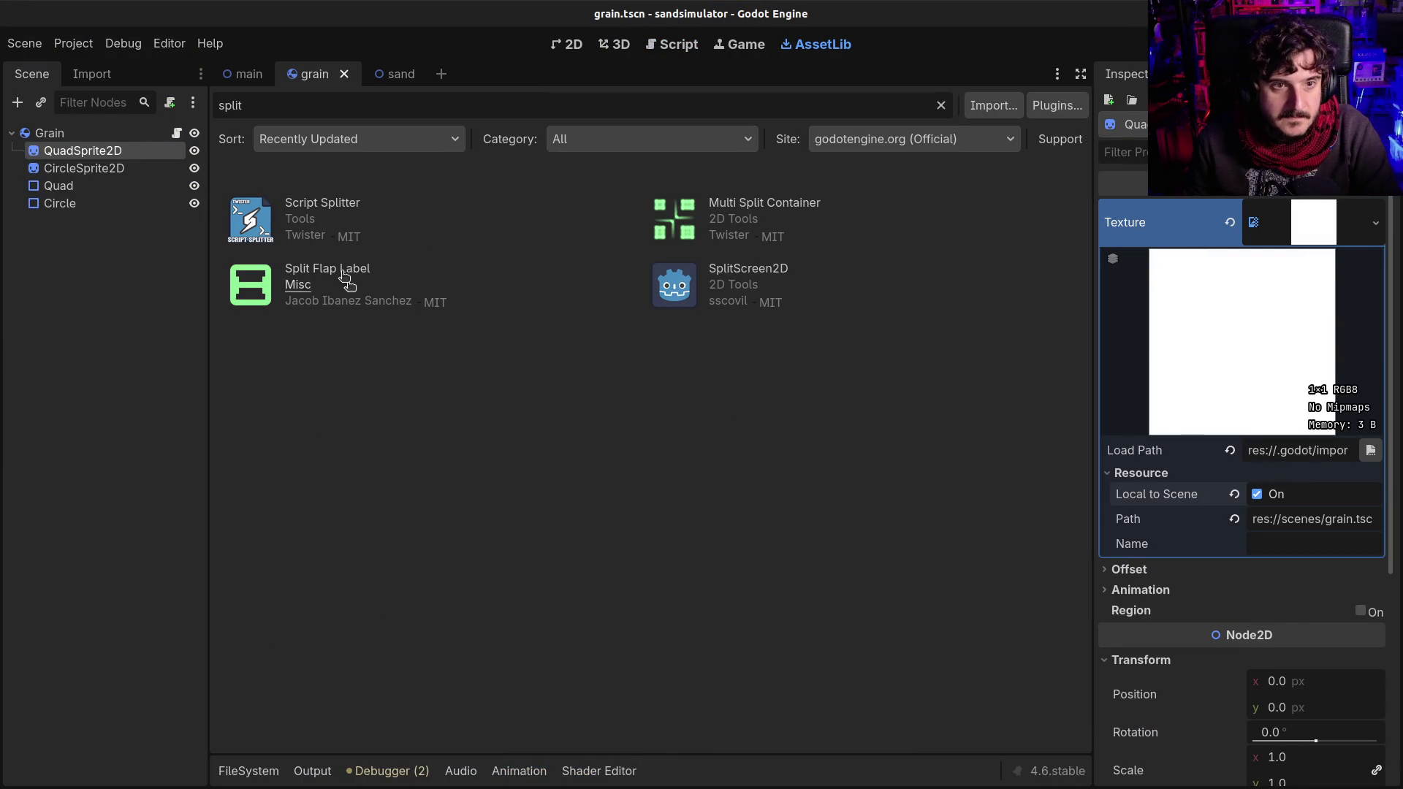
{"action": "left_click", "coordinate": [332, 207]}
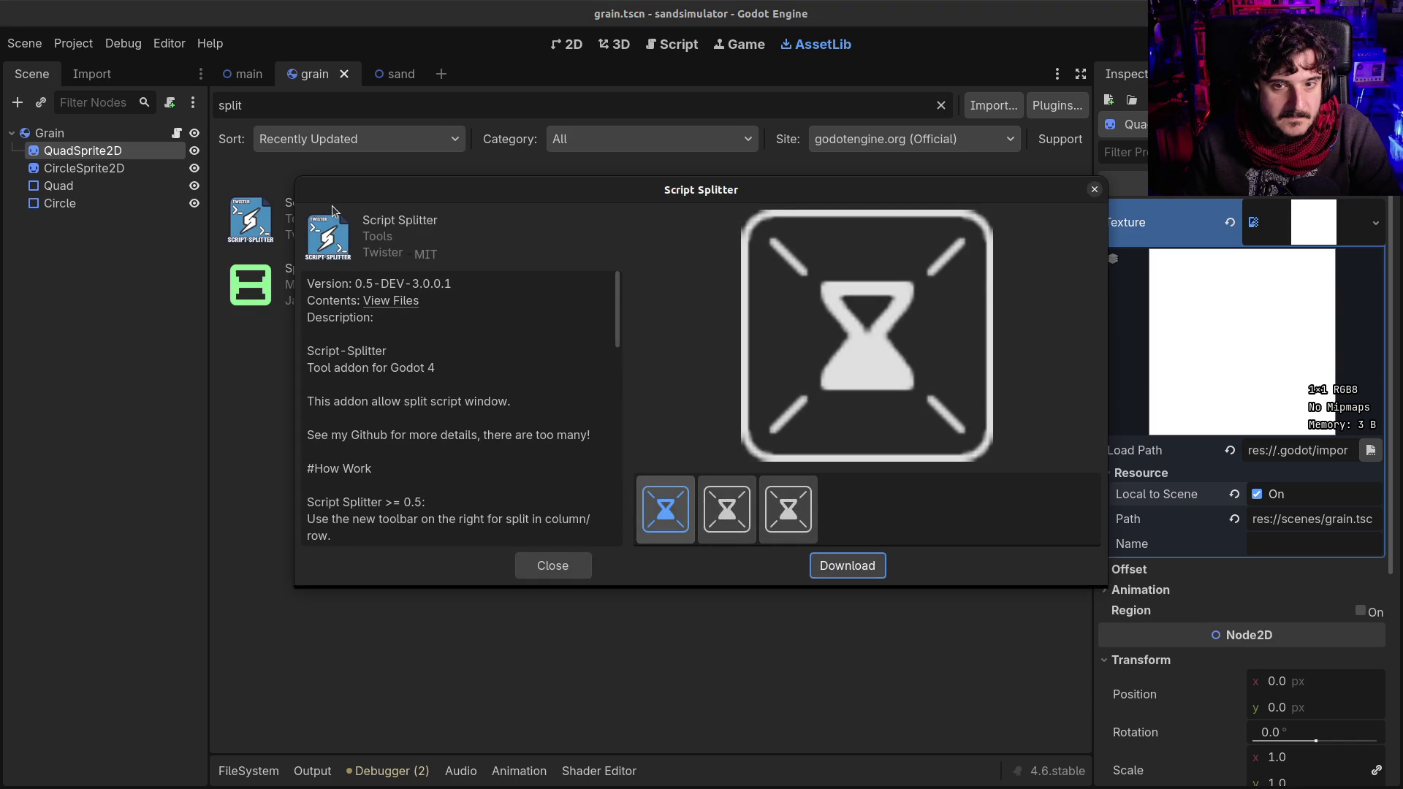
{"action": "left_click", "coordinate": [665, 514]}
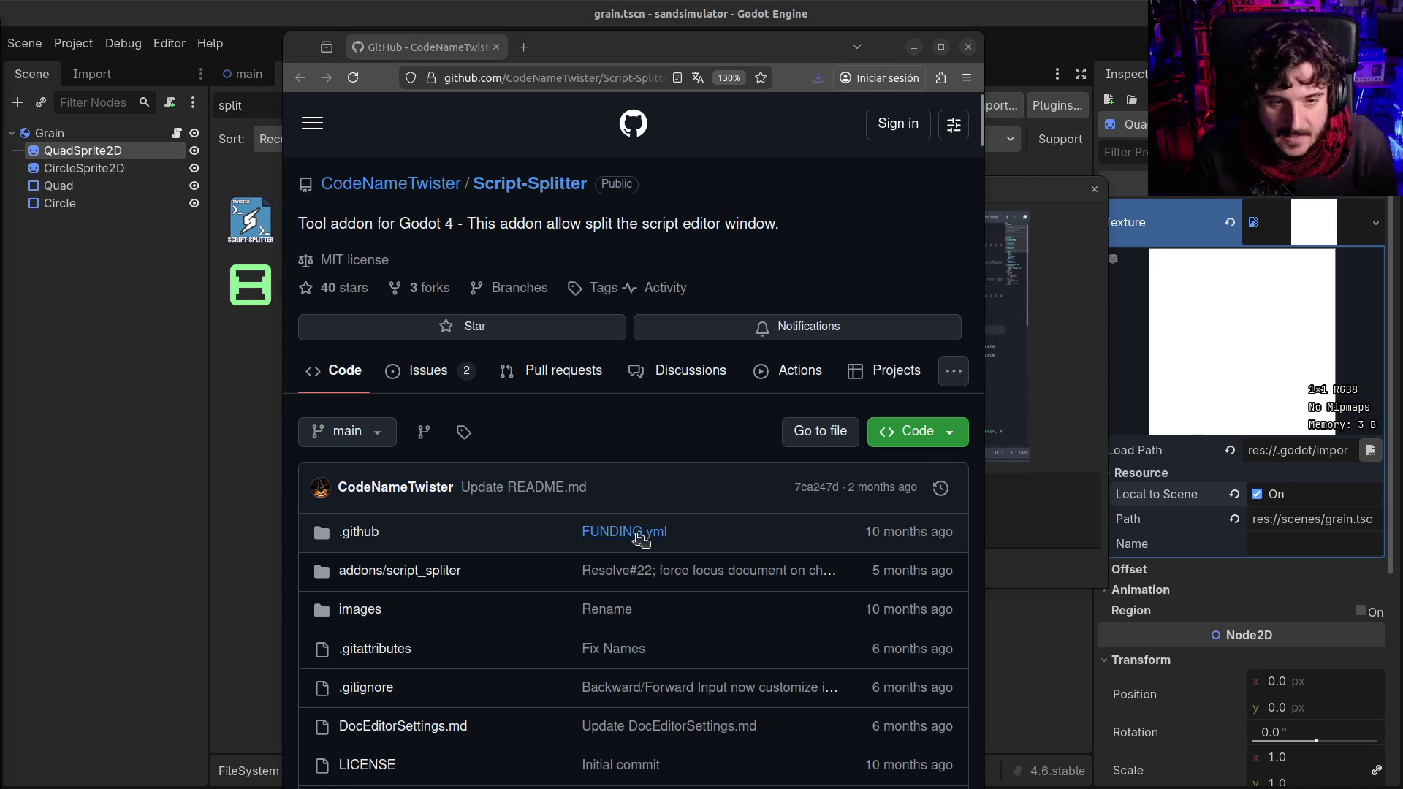
Step: Scroll the Script Splitter README and play its V0.2 preview video on YouTube at lower volume
{"action": "scroll", "coordinate": [652, 555], "scroll_direction": "down", "scroll_amount": 5}
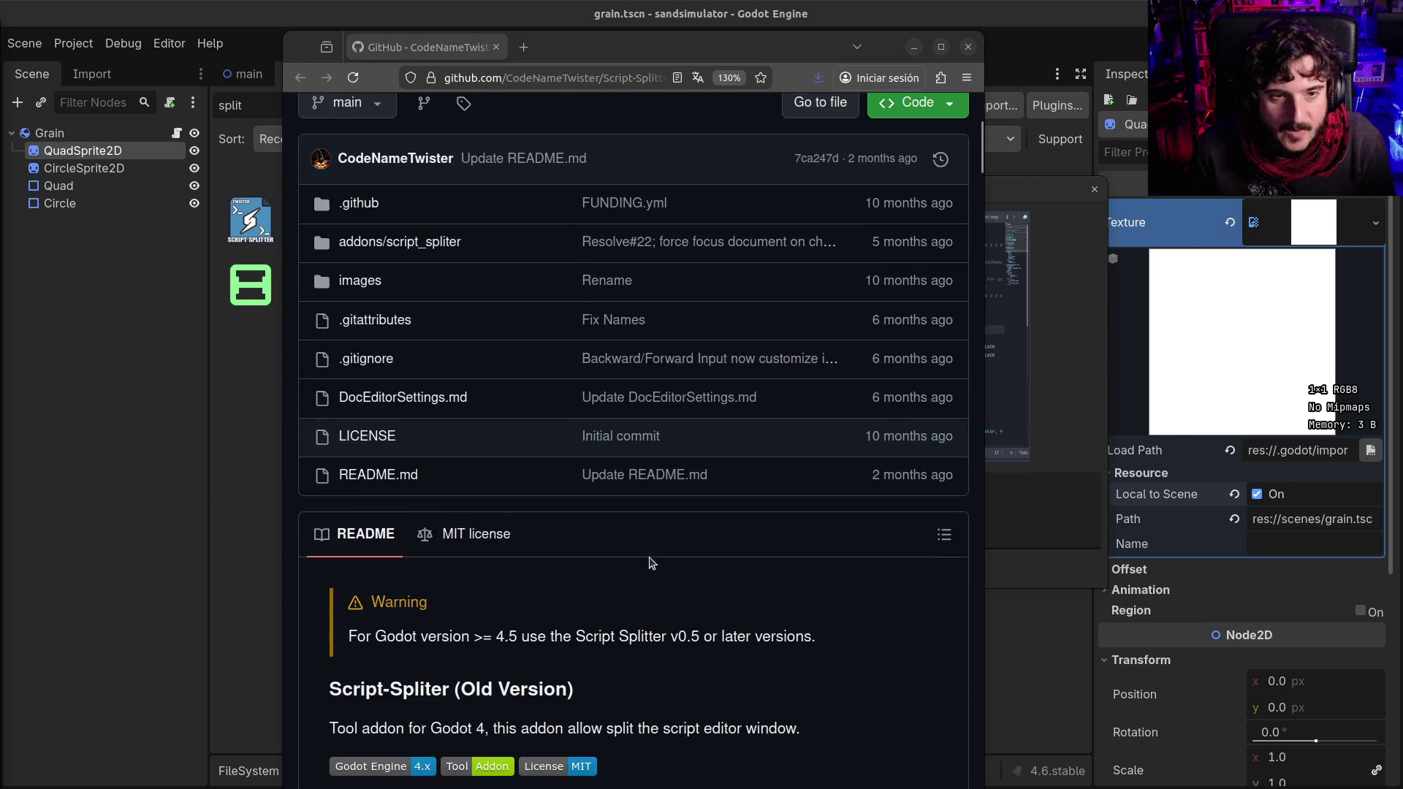
{"action": "scroll", "coordinate": [648, 581], "scroll_direction": "down", "scroll_amount": 1}
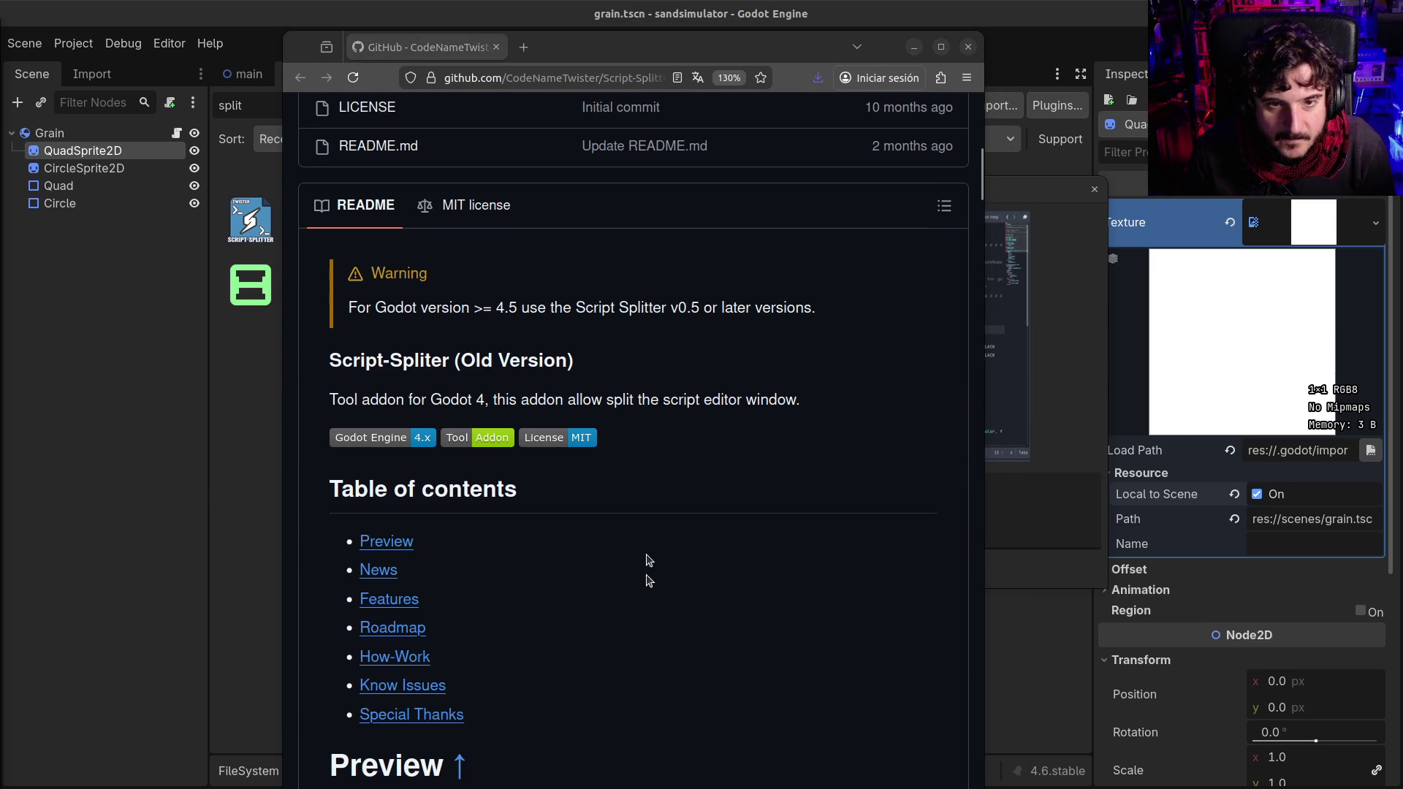
{"action": "scroll", "coordinate": [650, 450], "scroll_direction": "down", "scroll_amount": 6}
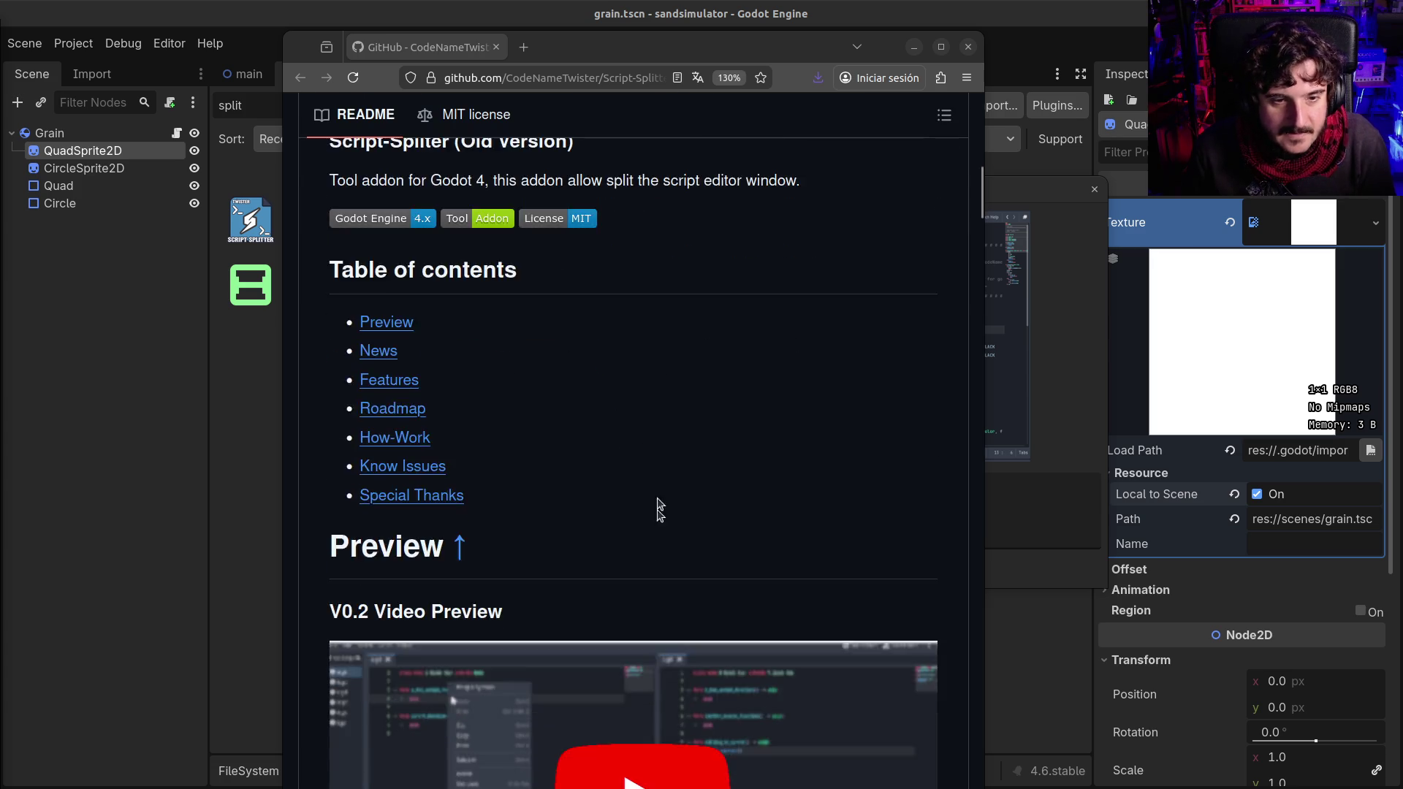
{"action": "left_click", "coordinate": [627, 474]}
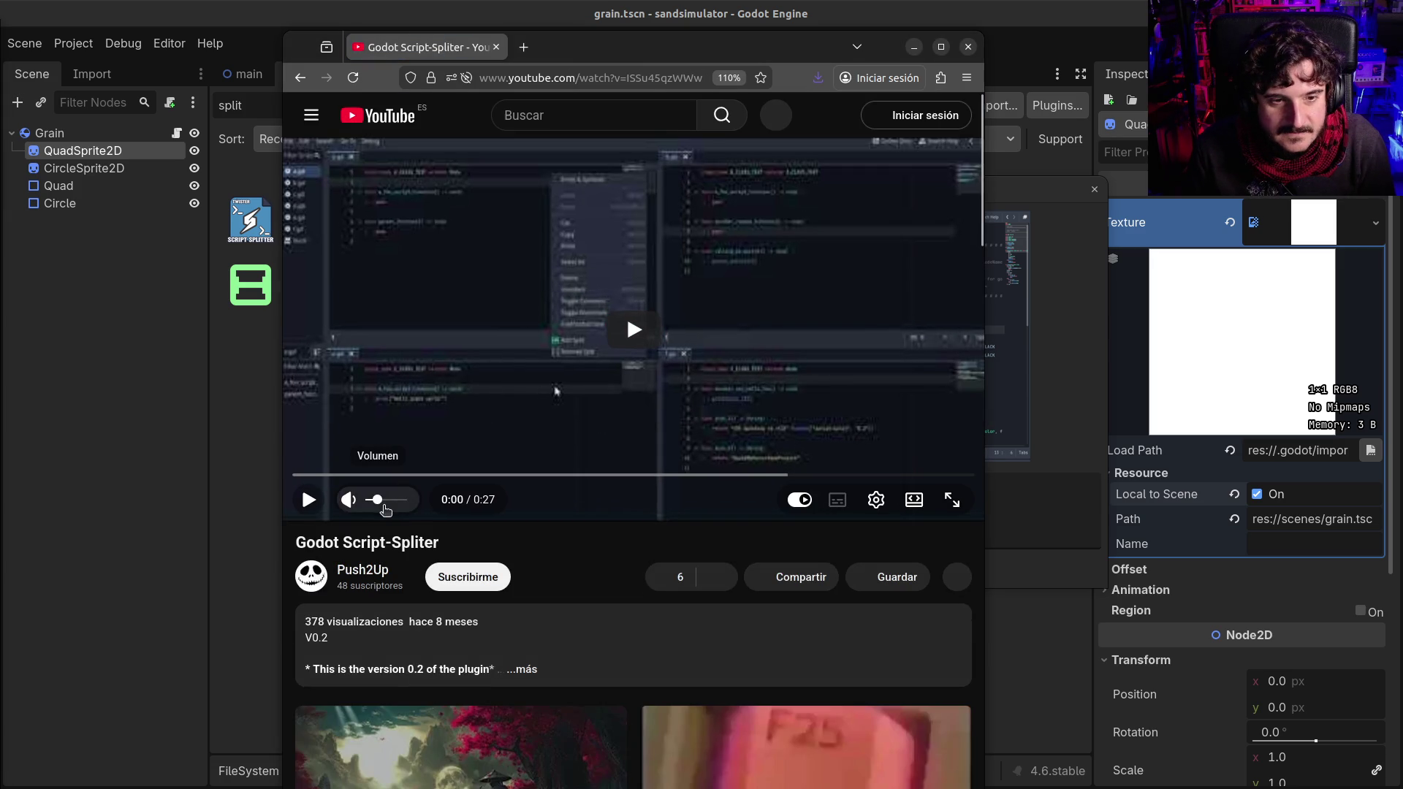
{"action": "left_click", "coordinate": [379, 502]}
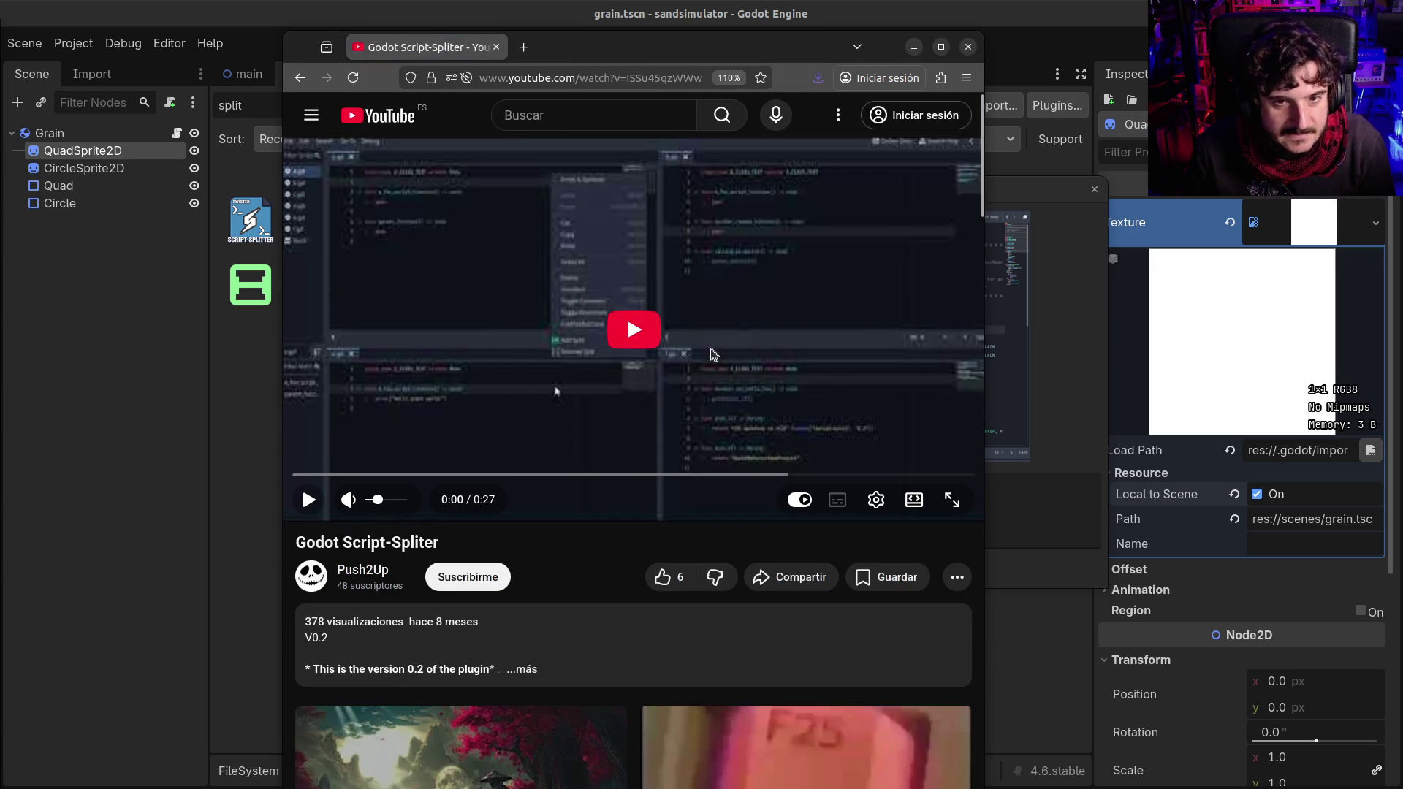
{"action": "left_click", "coordinate": [634, 329]}
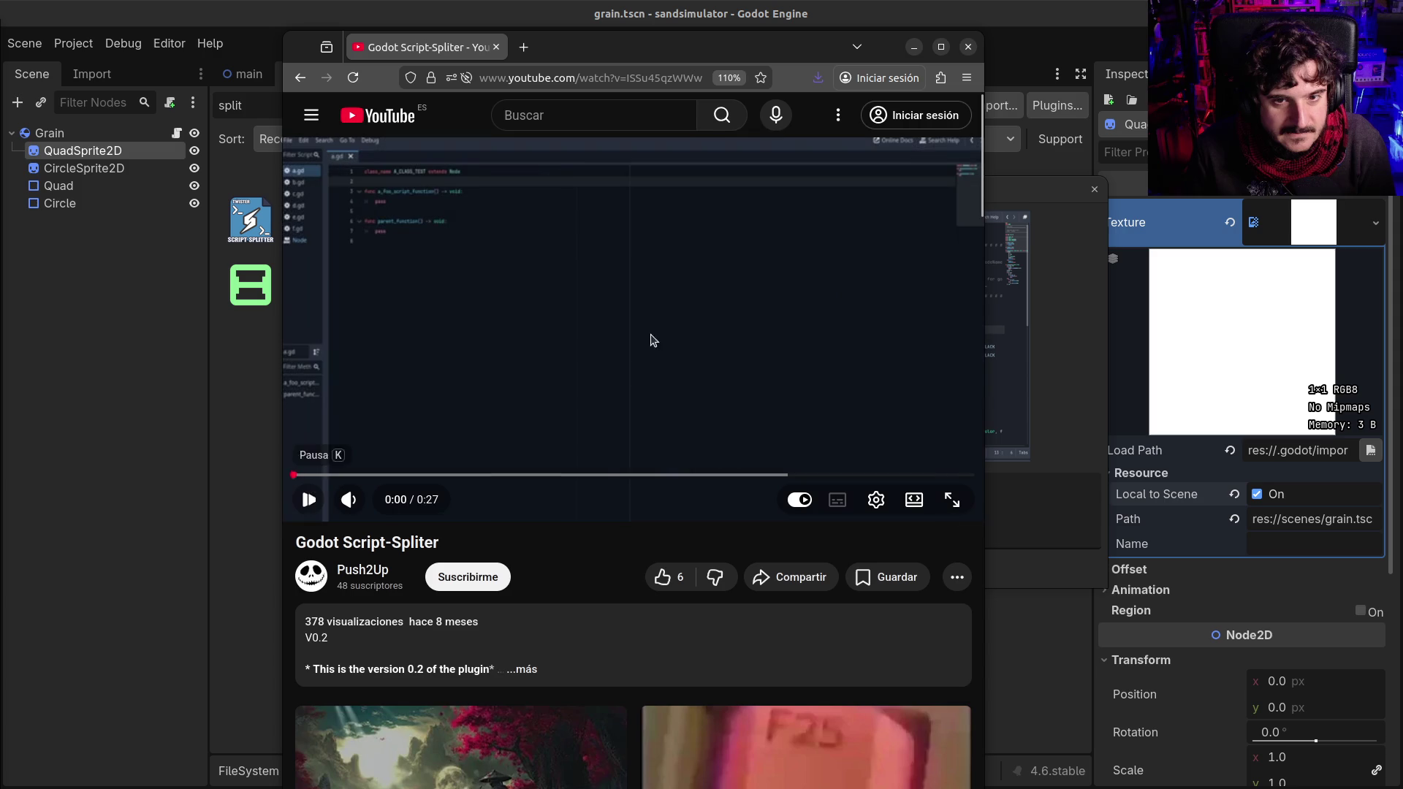
Step: Switch the video to a different resolution, then close the browser to return to Godot
{"action": "left_click", "coordinate": [876, 500]}
{"action": "left_click", "coordinate": [888, 447]}
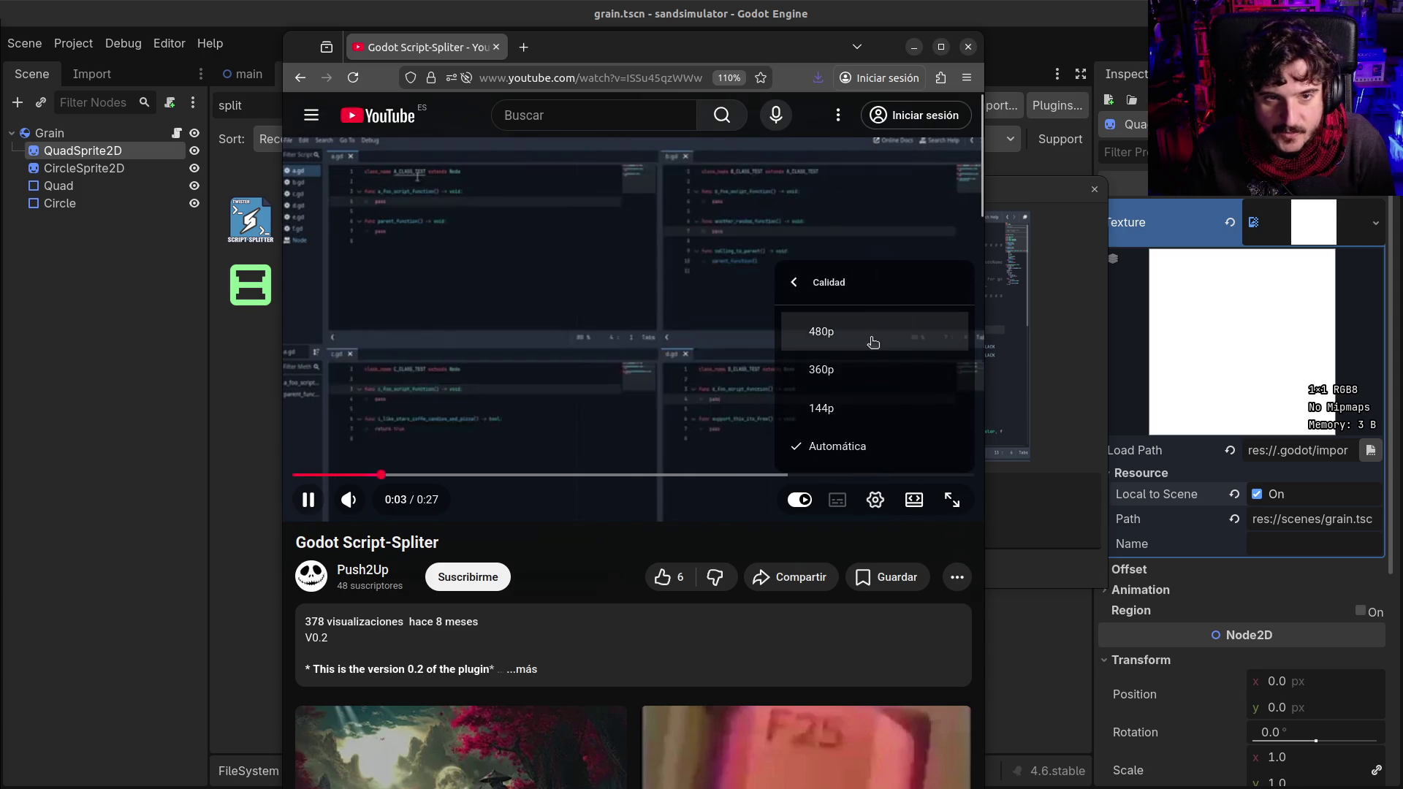
{"action": "left_click", "coordinate": [872, 341]}
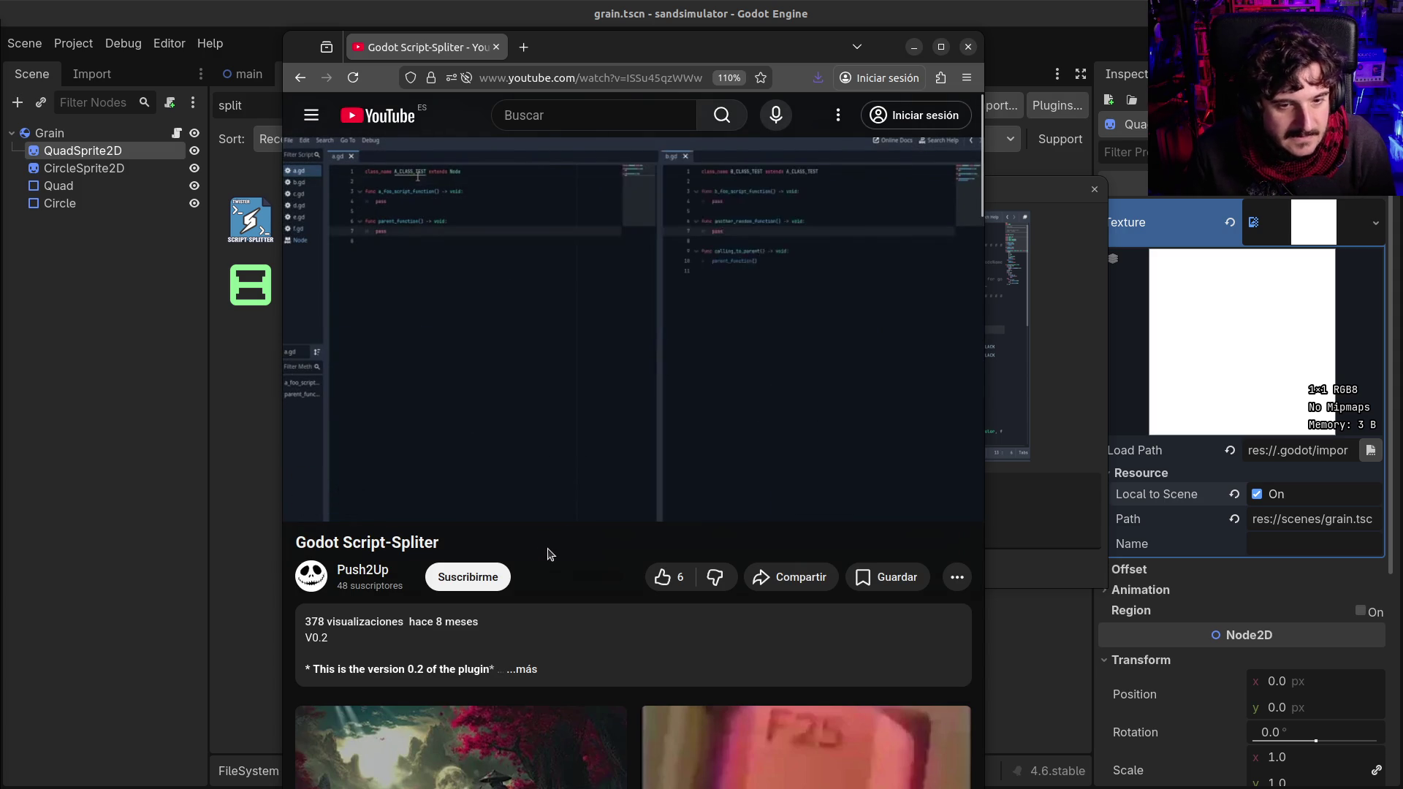
{"action": "left_click", "coordinate": [968, 47]}
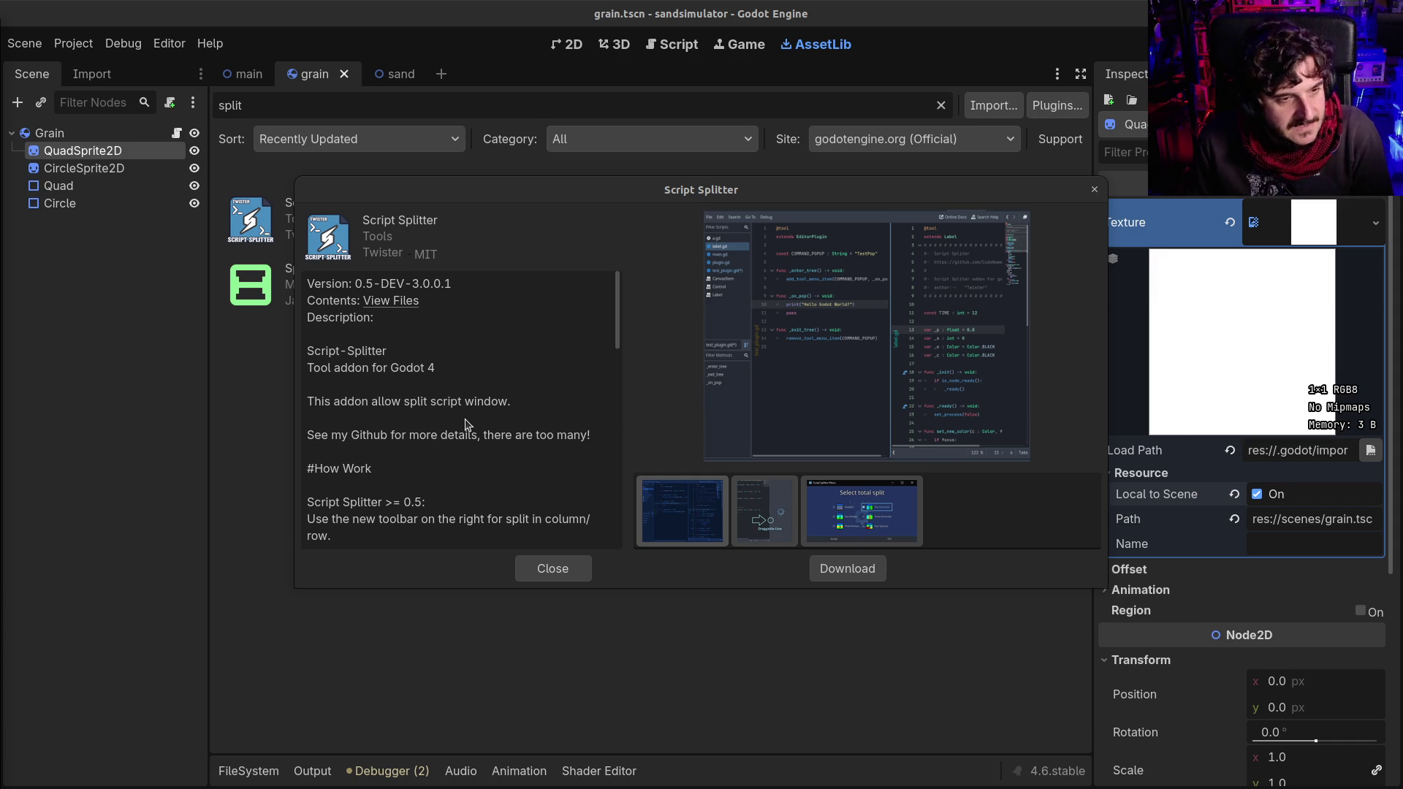
Step: Scroll the Script Splitter description and view its Draggable Line and Select total split screenshots
{"action": "scroll", "coordinate": [468, 427], "scroll_direction": "down", "scroll_amount": 5}
{"action": "scroll", "coordinate": [468, 426], "scroll_direction": "down", "scroll_amount": 10}
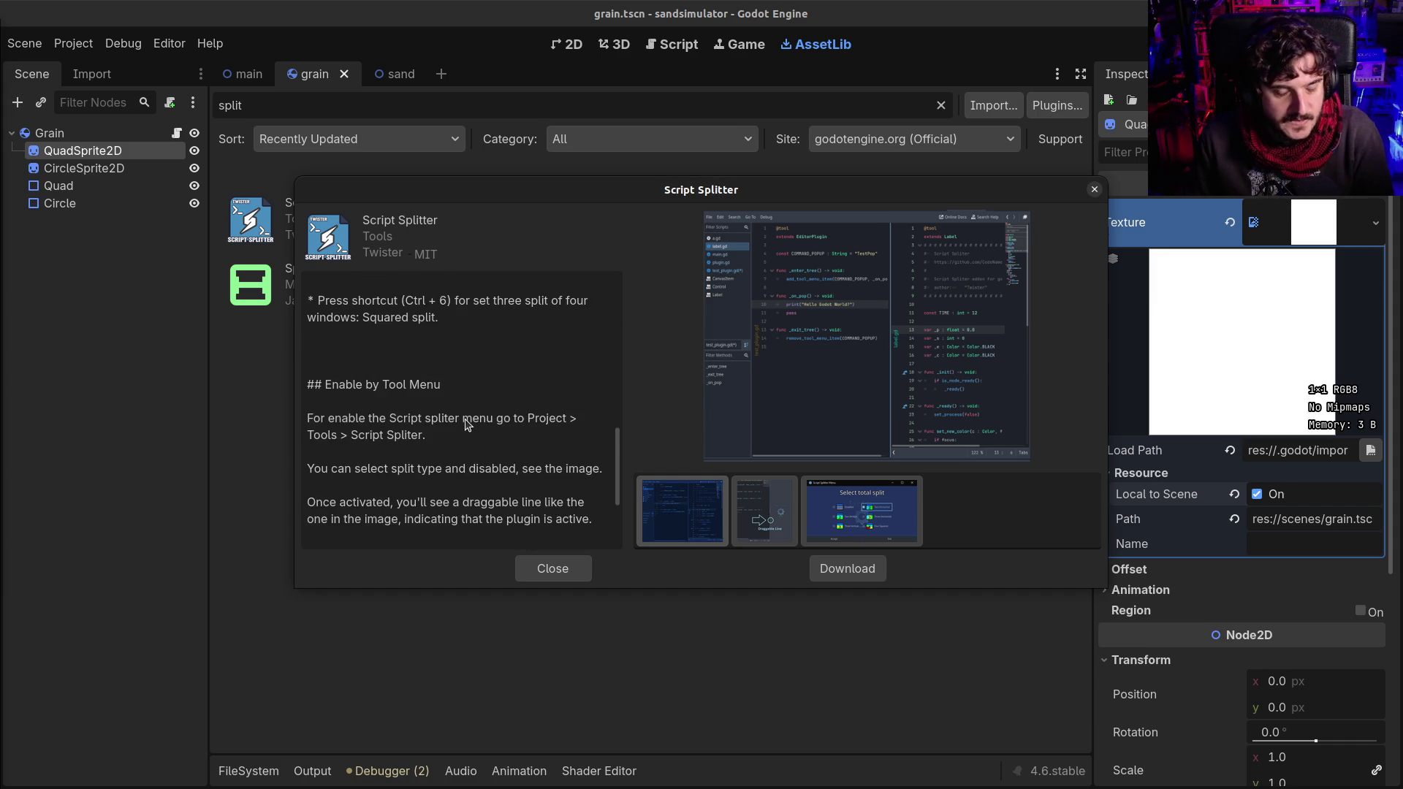
{"action": "scroll", "coordinate": [467, 426], "scroll_direction": "down", "scroll_amount": 2}
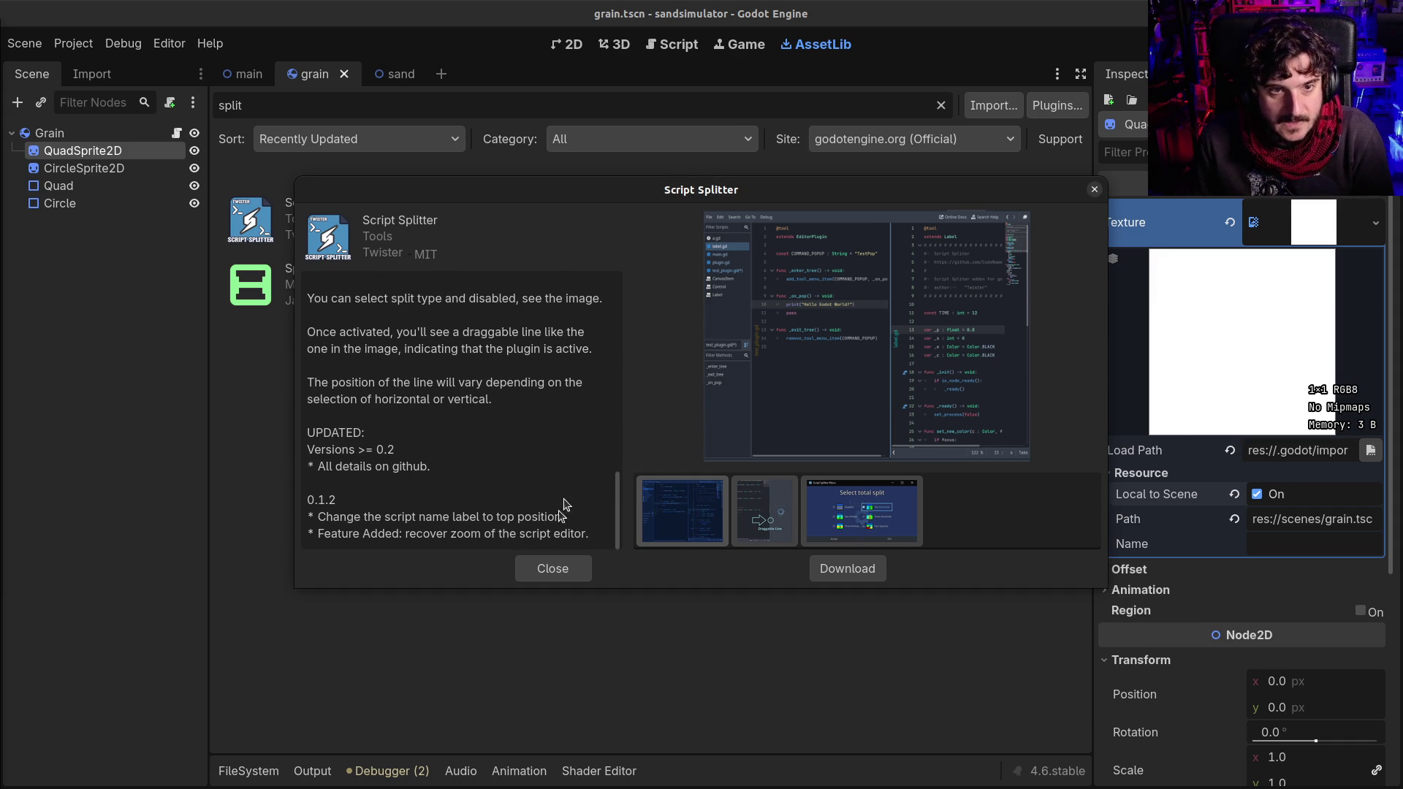
{"action": "left_click", "coordinate": [757, 517]}
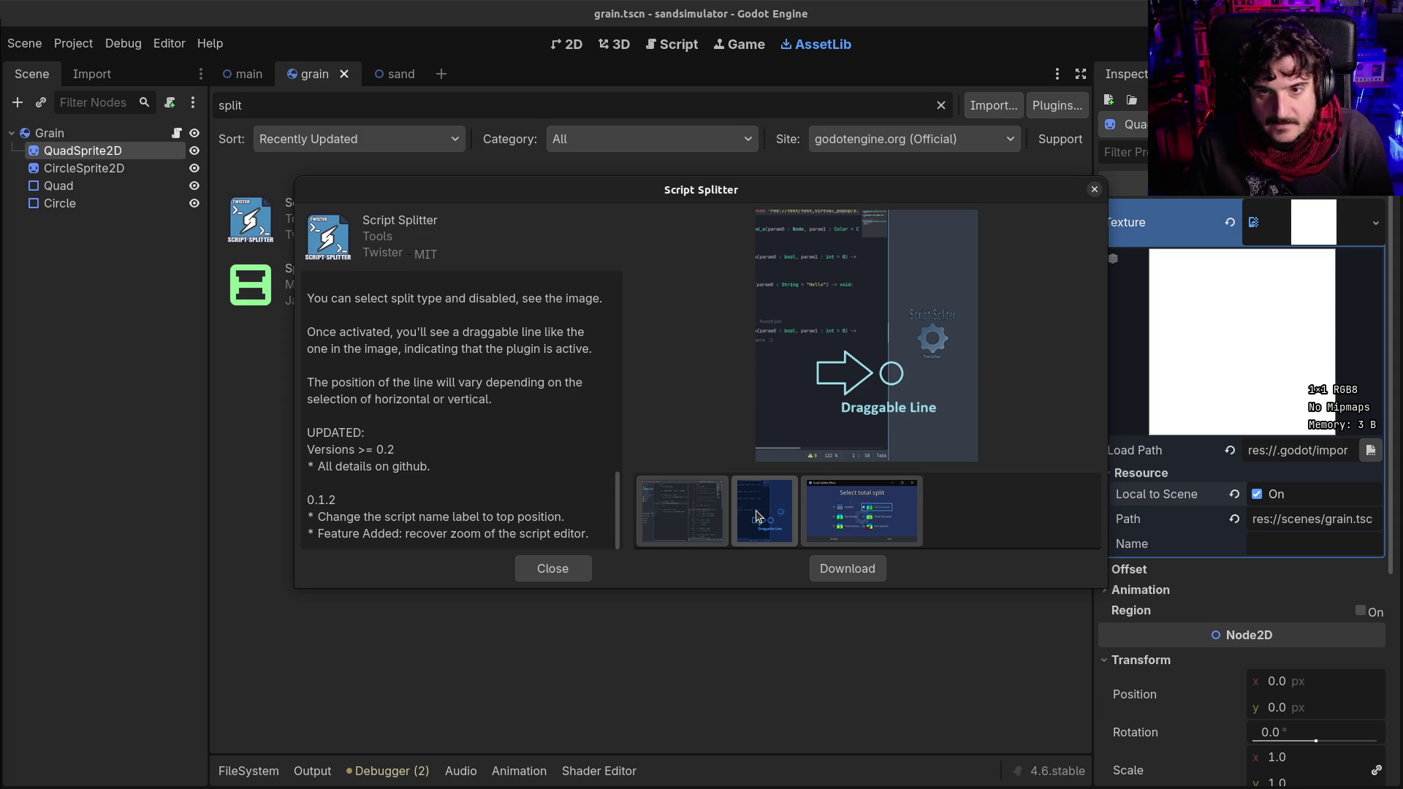
{"action": "left_click", "coordinate": [848, 519]}
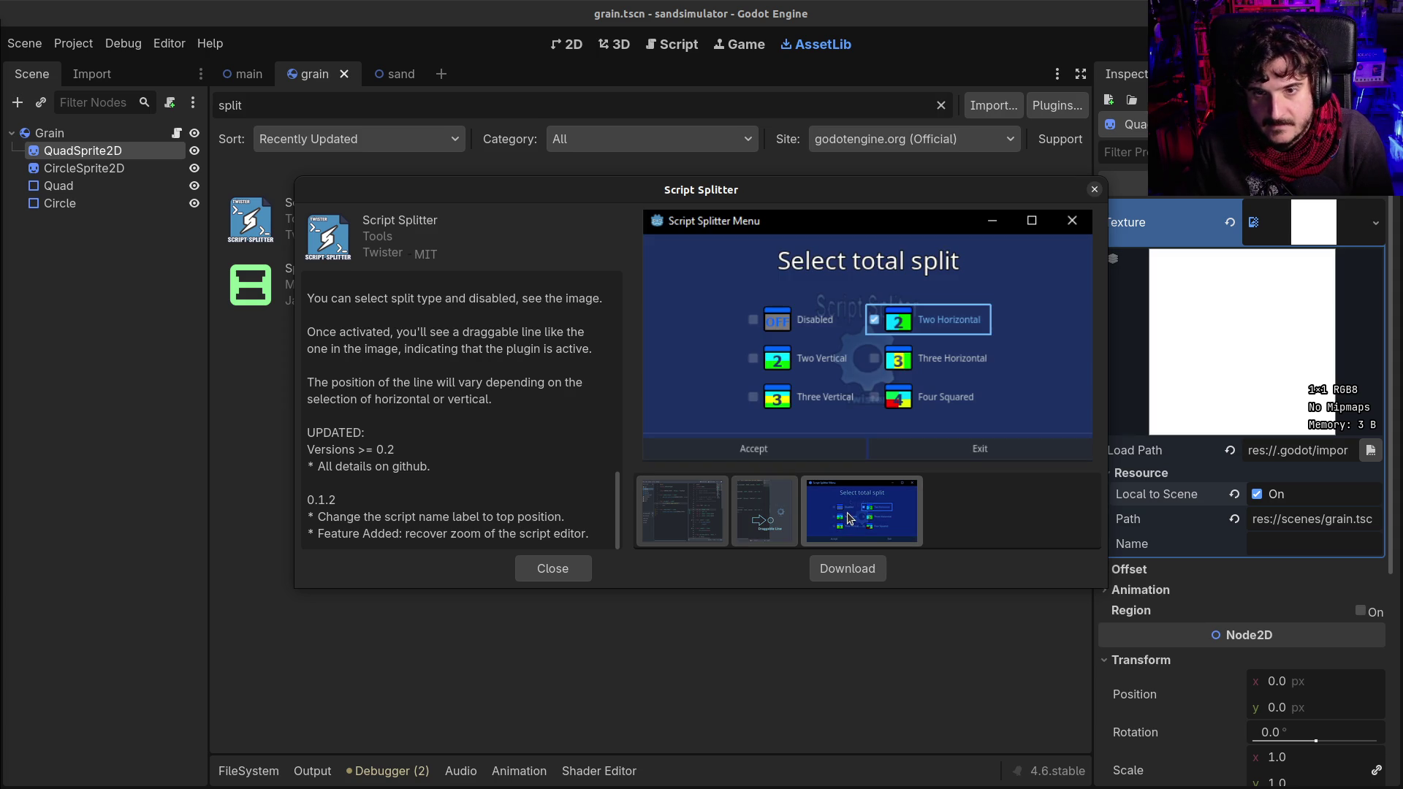
Step: Cycle through the Script Splitter screenshots again, then bring up the SplitScreen2D details
{"action": "left_click", "coordinate": [683, 515]}
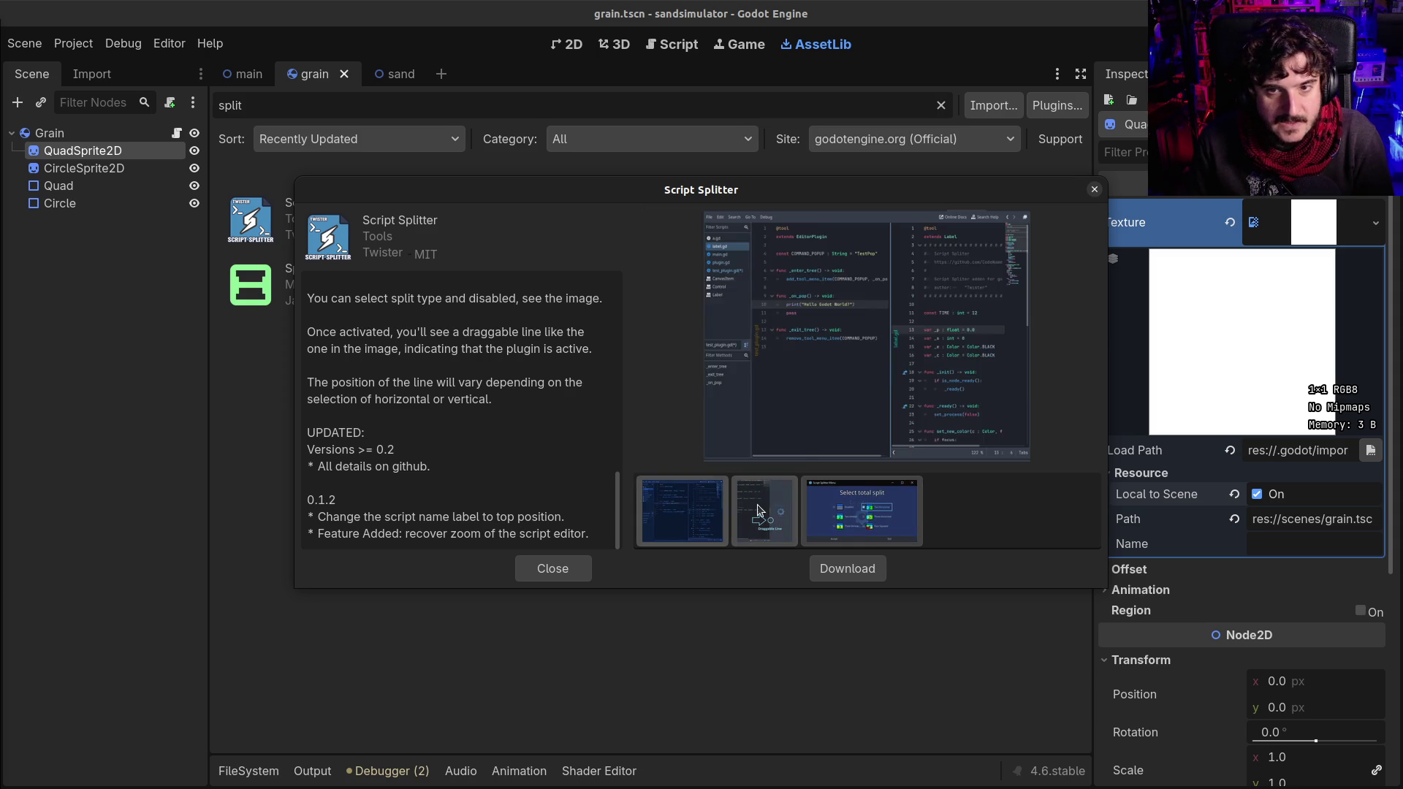
{"action": "left_click", "coordinate": [760, 512]}
{"action": "left_click", "coordinate": [848, 515]}
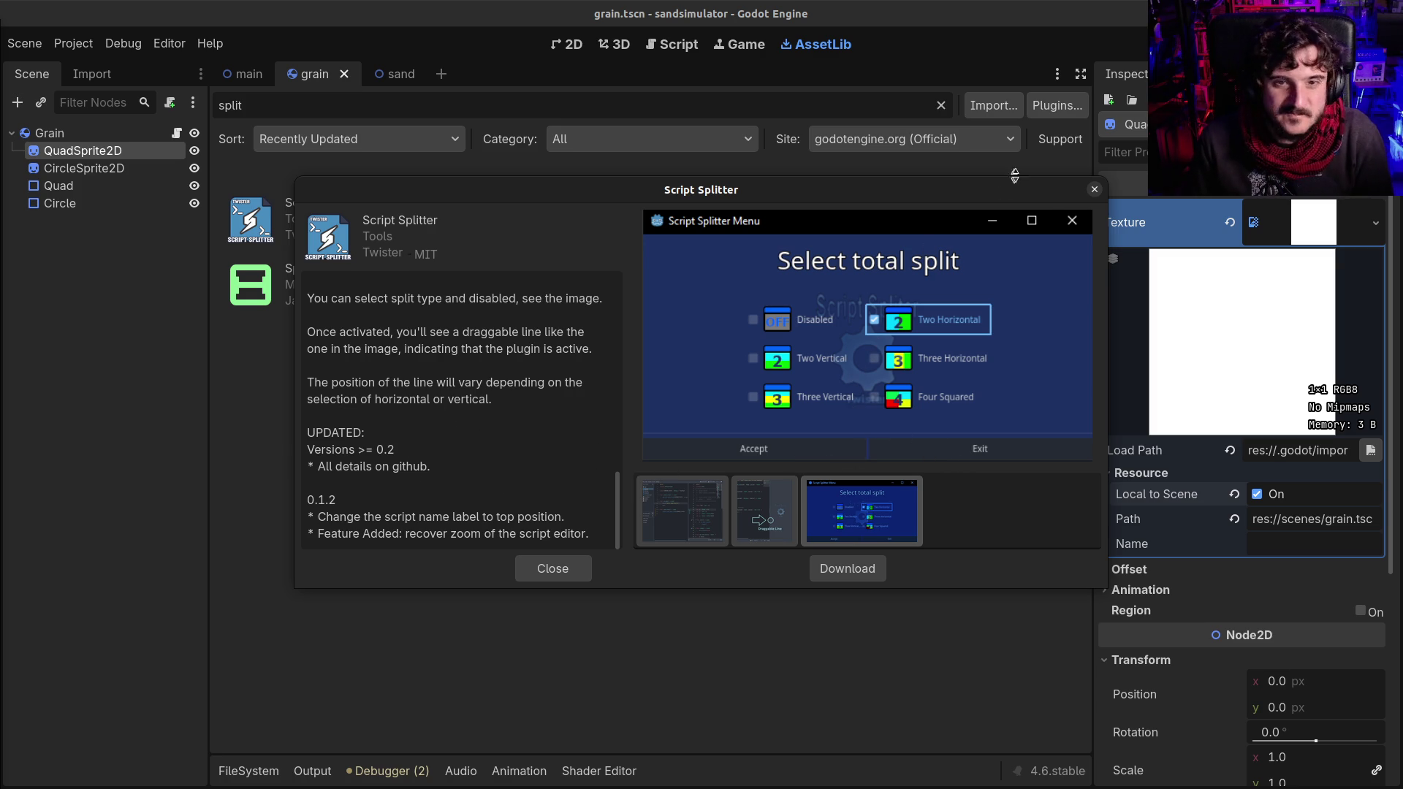
{"action": "left_click", "coordinate": [1094, 189]}
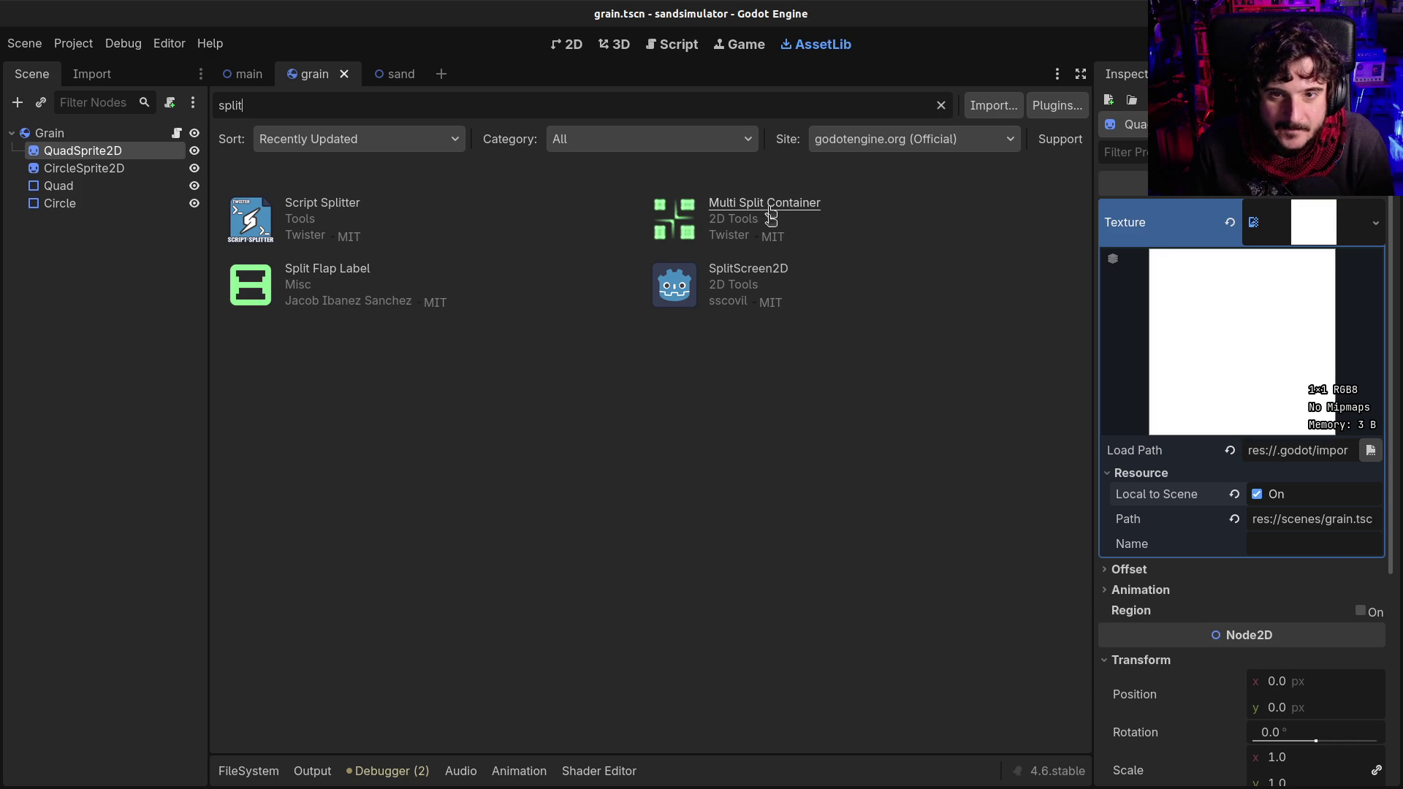
{"action": "left_click", "coordinate": [749, 273]}
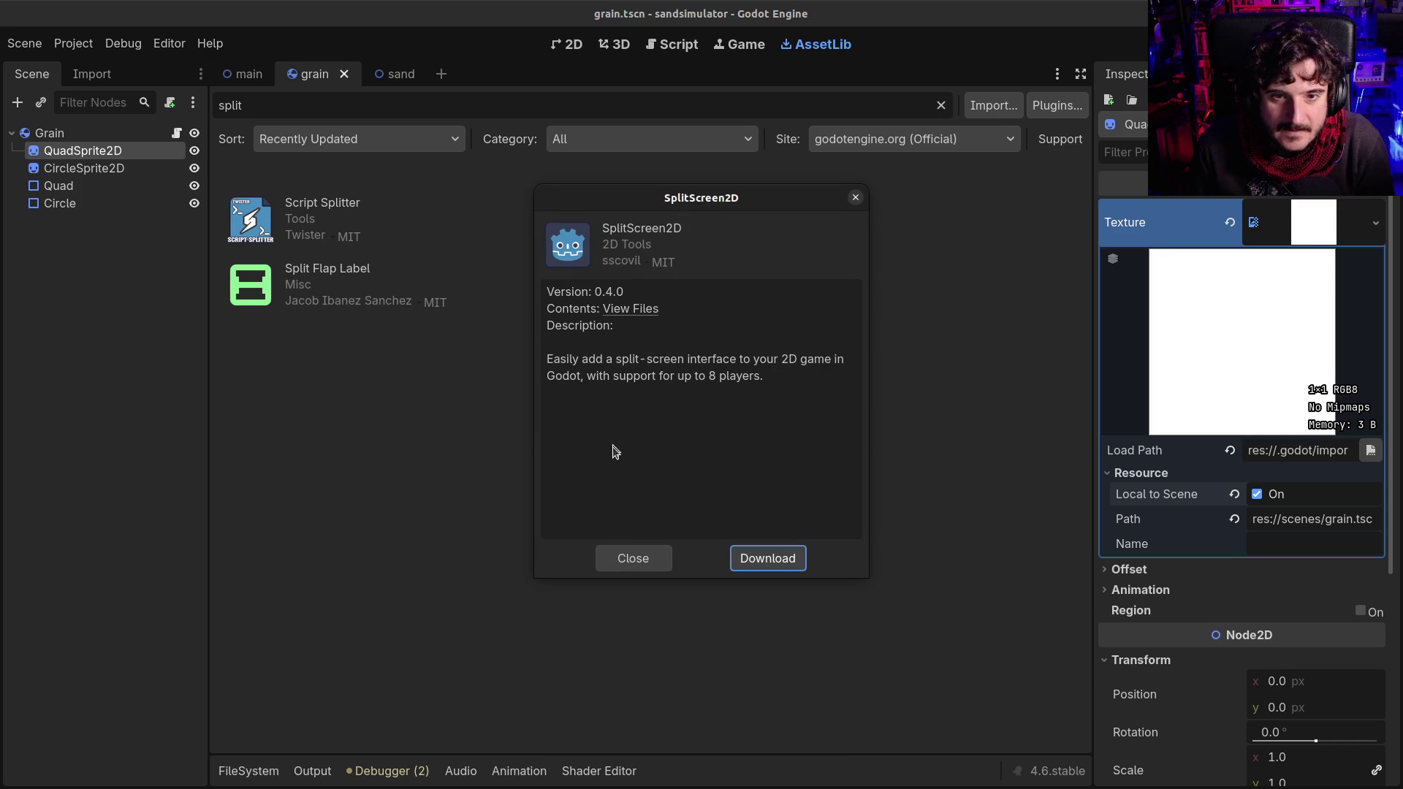
Step: Look over the Split Flap Label details, then reopen and close SplitScreen2D
{"action": "left_click", "coordinate": [856, 198]}
{"action": "left_click", "coordinate": [328, 269]}
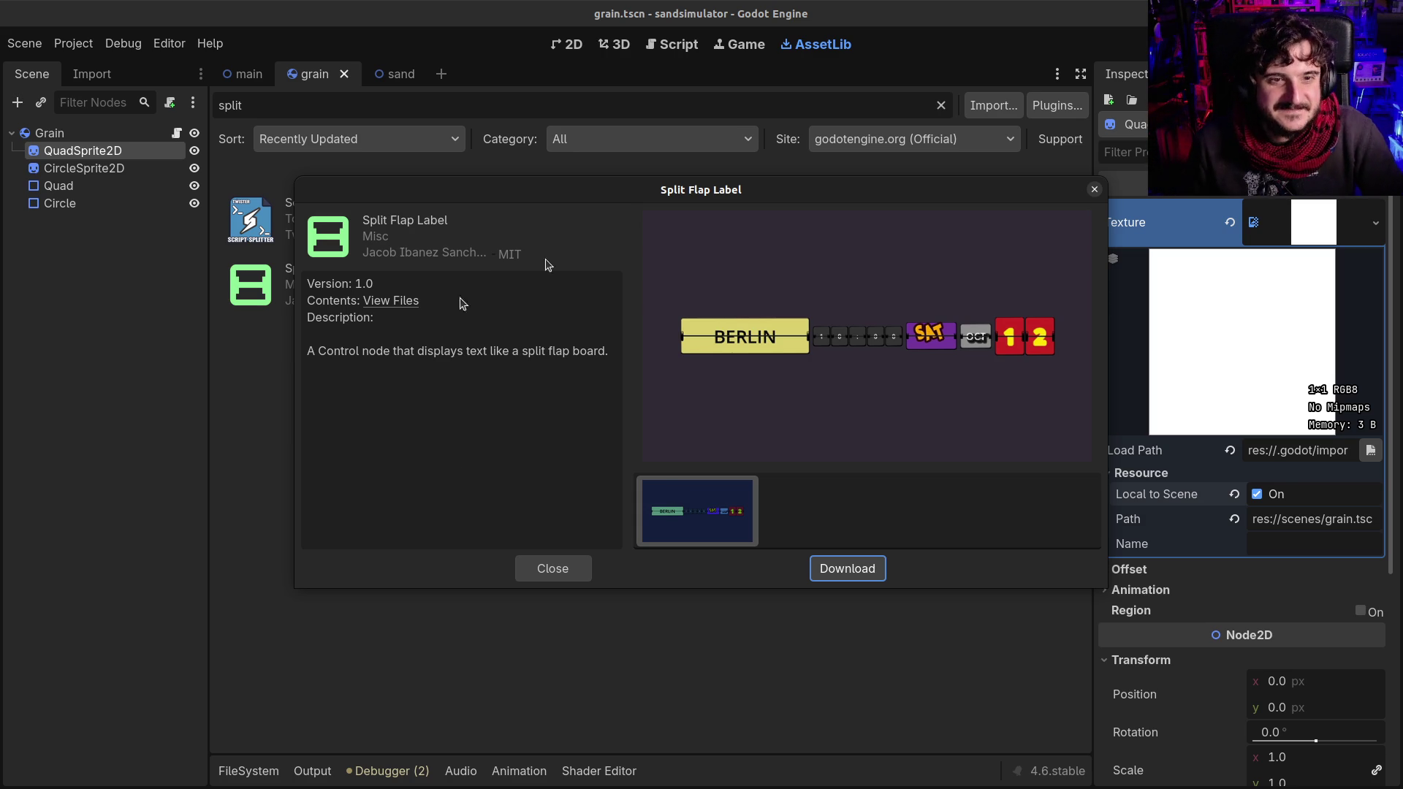
{"action": "left_click", "coordinate": [1094, 189]}
{"action": "left_click", "coordinate": [674, 286]}
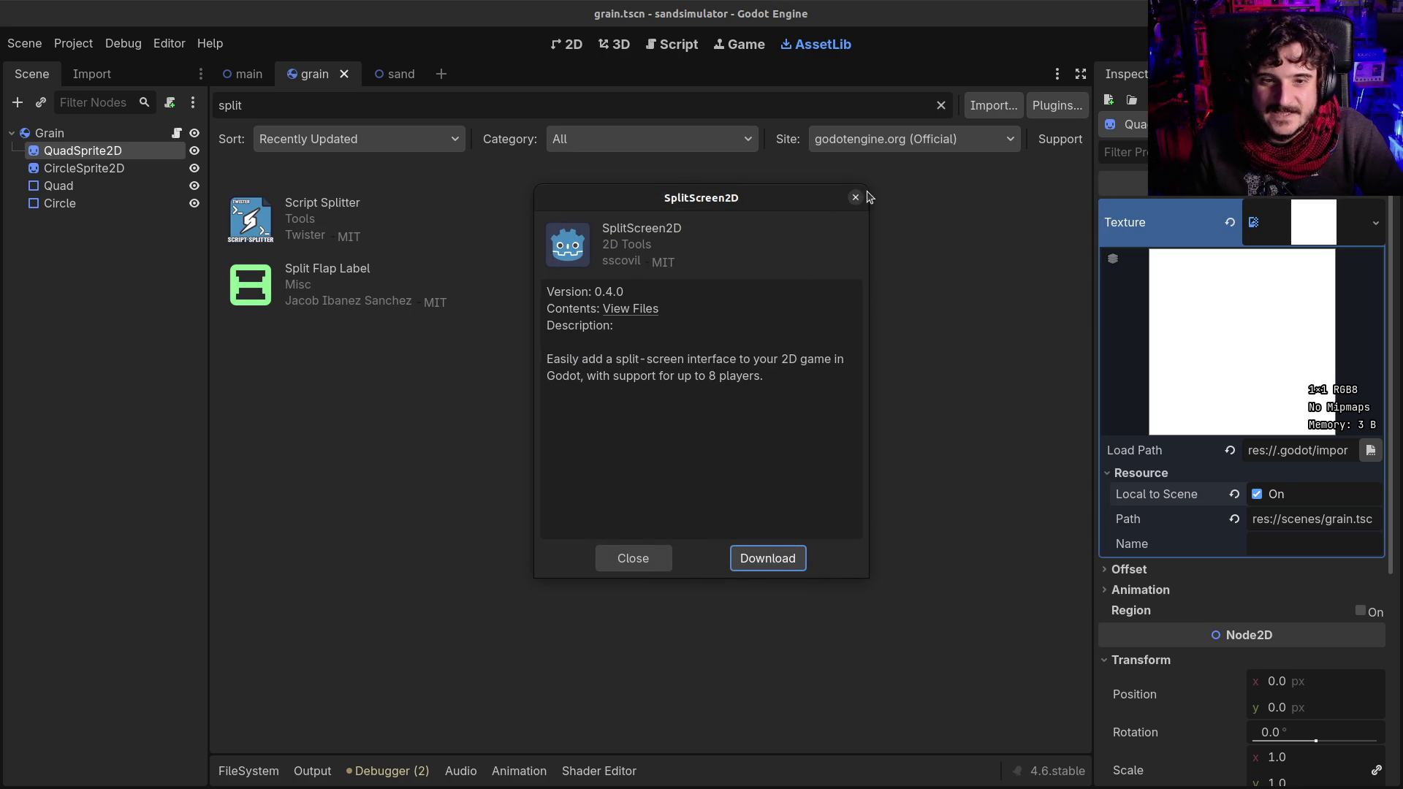
{"action": "left_click", "coordinate": [856, 199]}
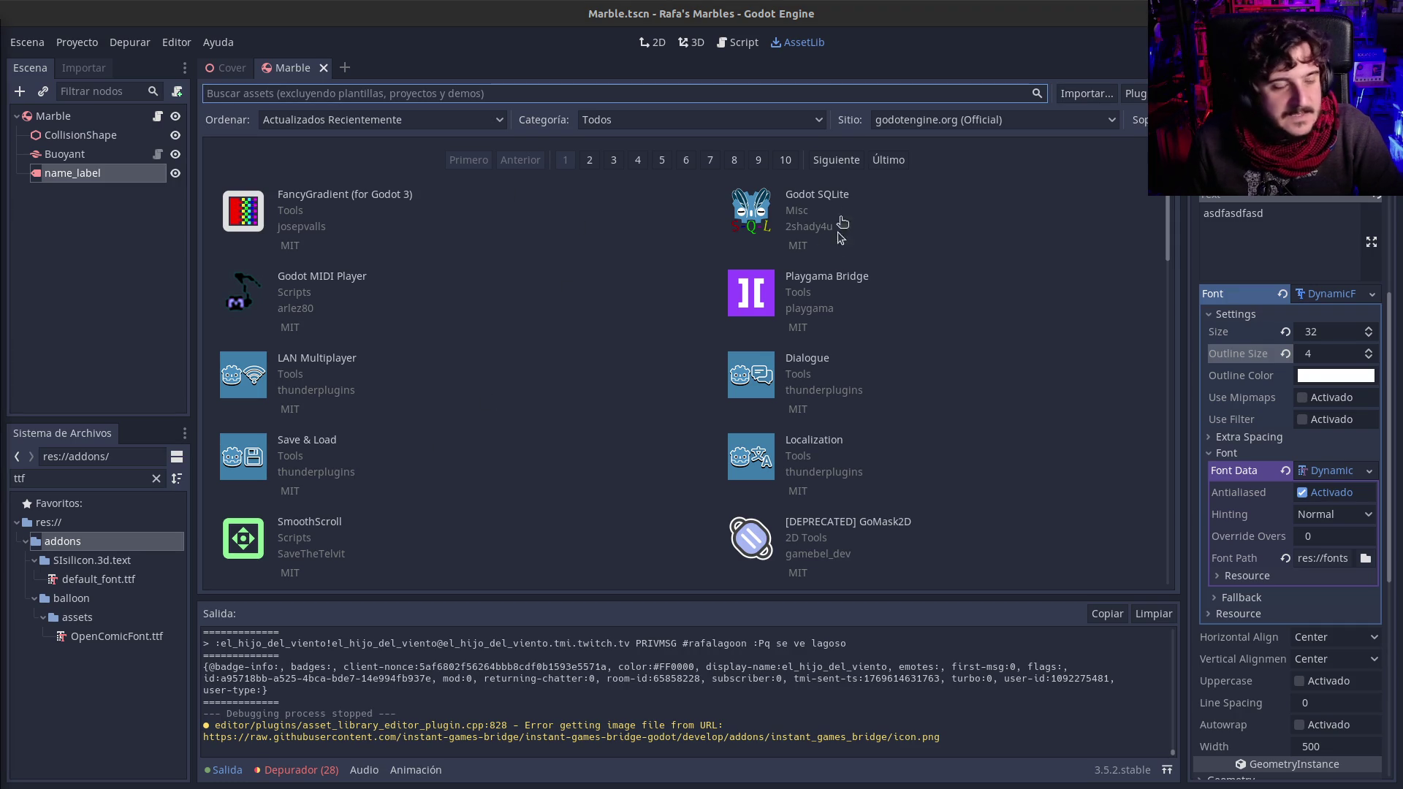
Step: Show the Marble.gd script, glance at Project Settings, and flip between the Cover and Marble scenes
{"action": "left_click", "coordinate": [739, 44]}
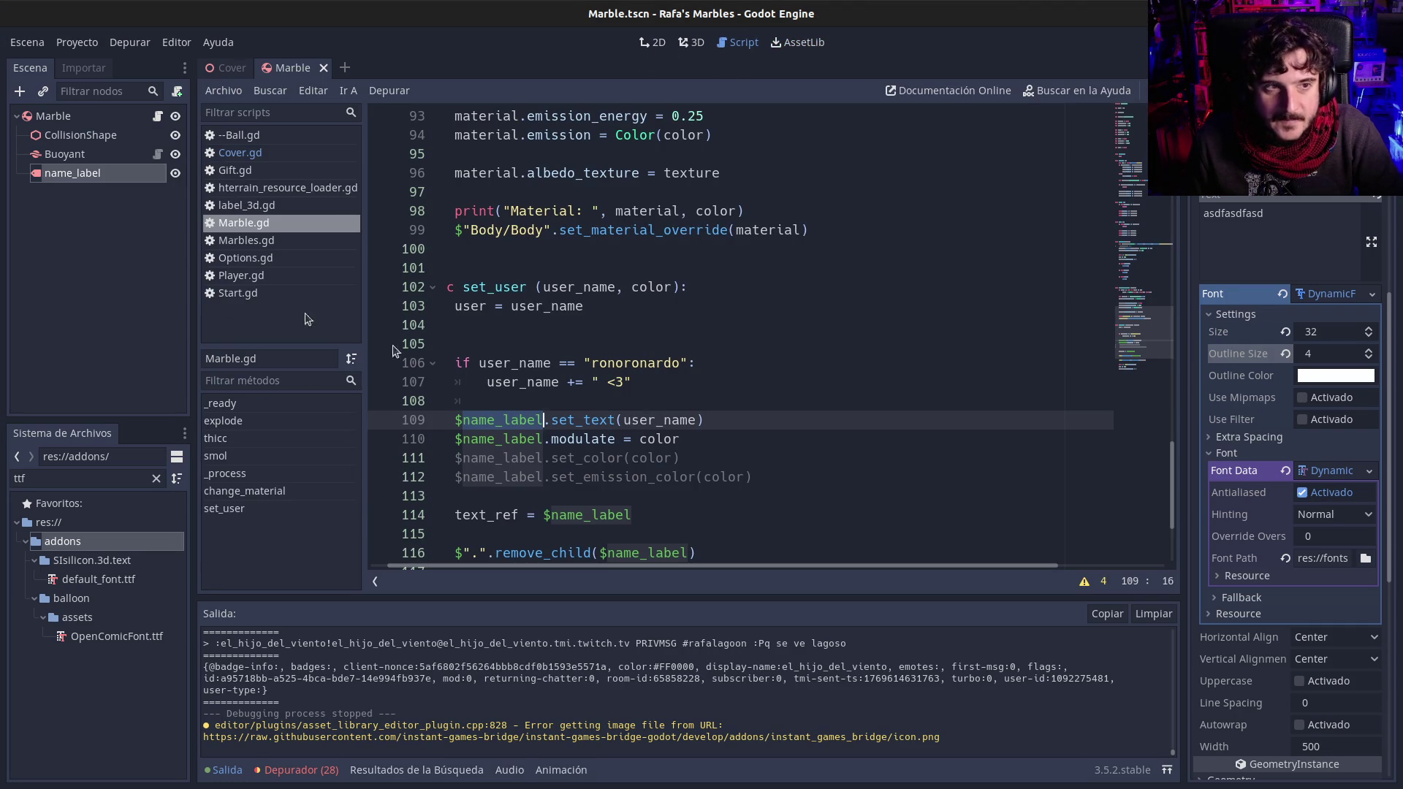
{"action": "left_click", "coordinate": [58, 43]}
{"action": "left_click", "coordinate": [73, 64]}
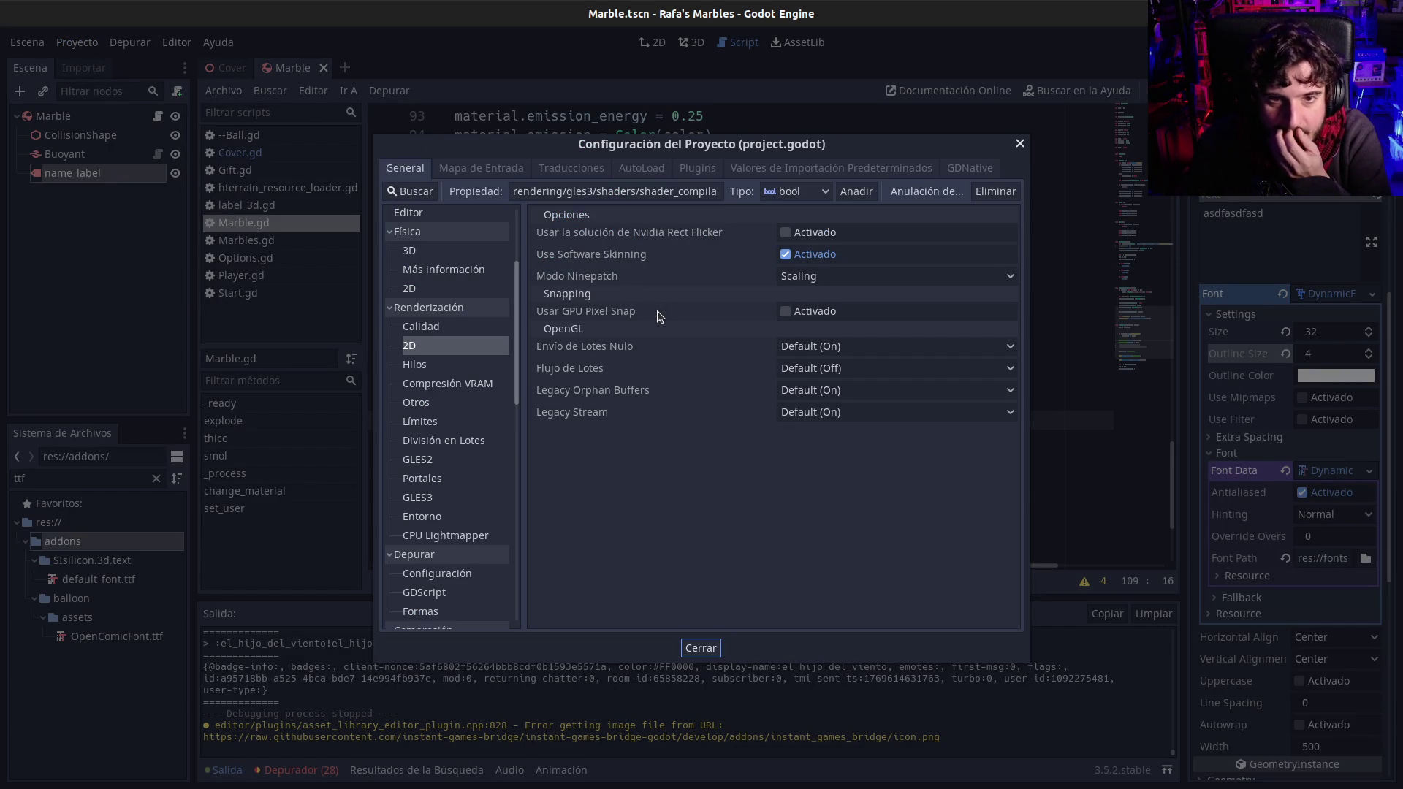
{"action": "left_click", "coordinate": [700, 648]}
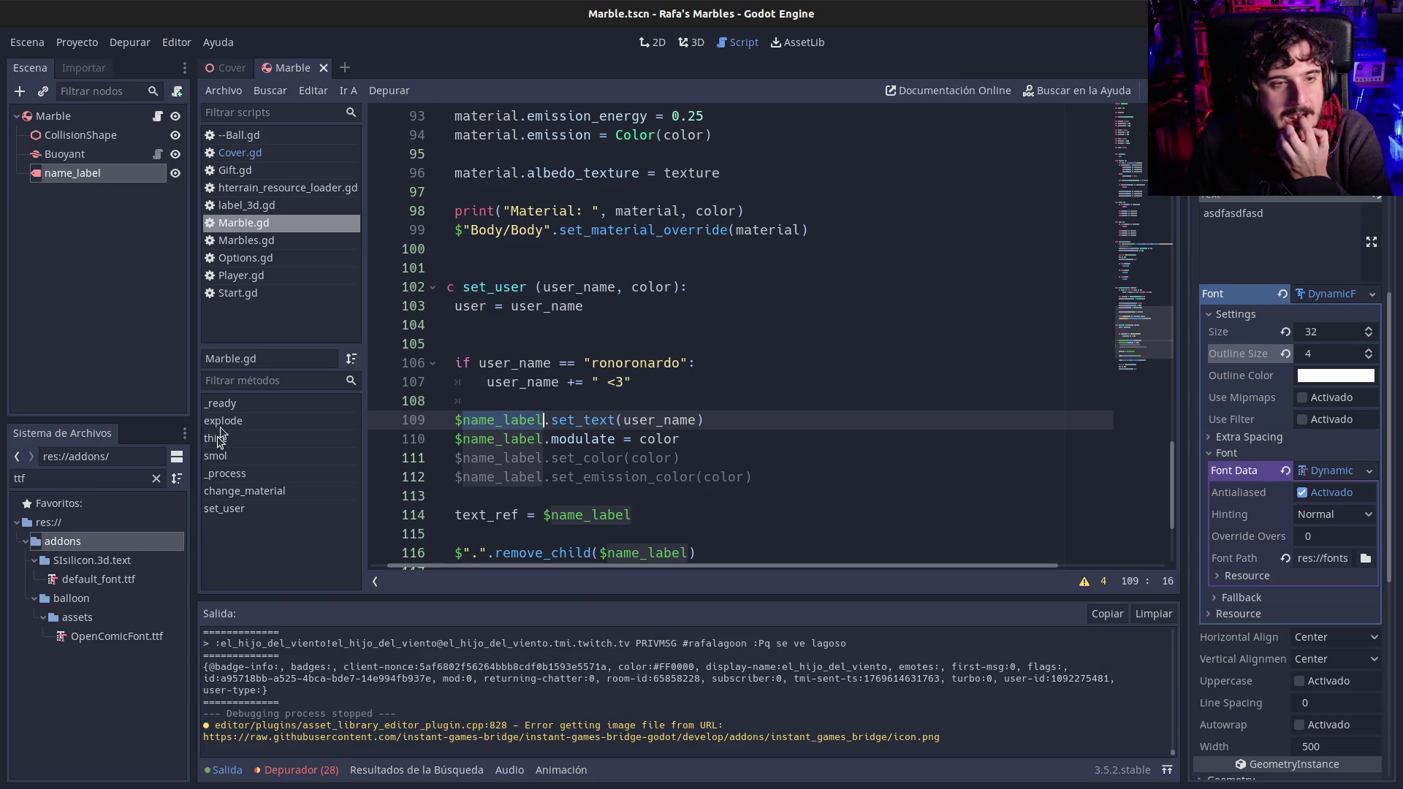
{"action": "left_click", "coordinate": [229, 67]}
{"action": "left_click", "coordinate": [303, 68]}
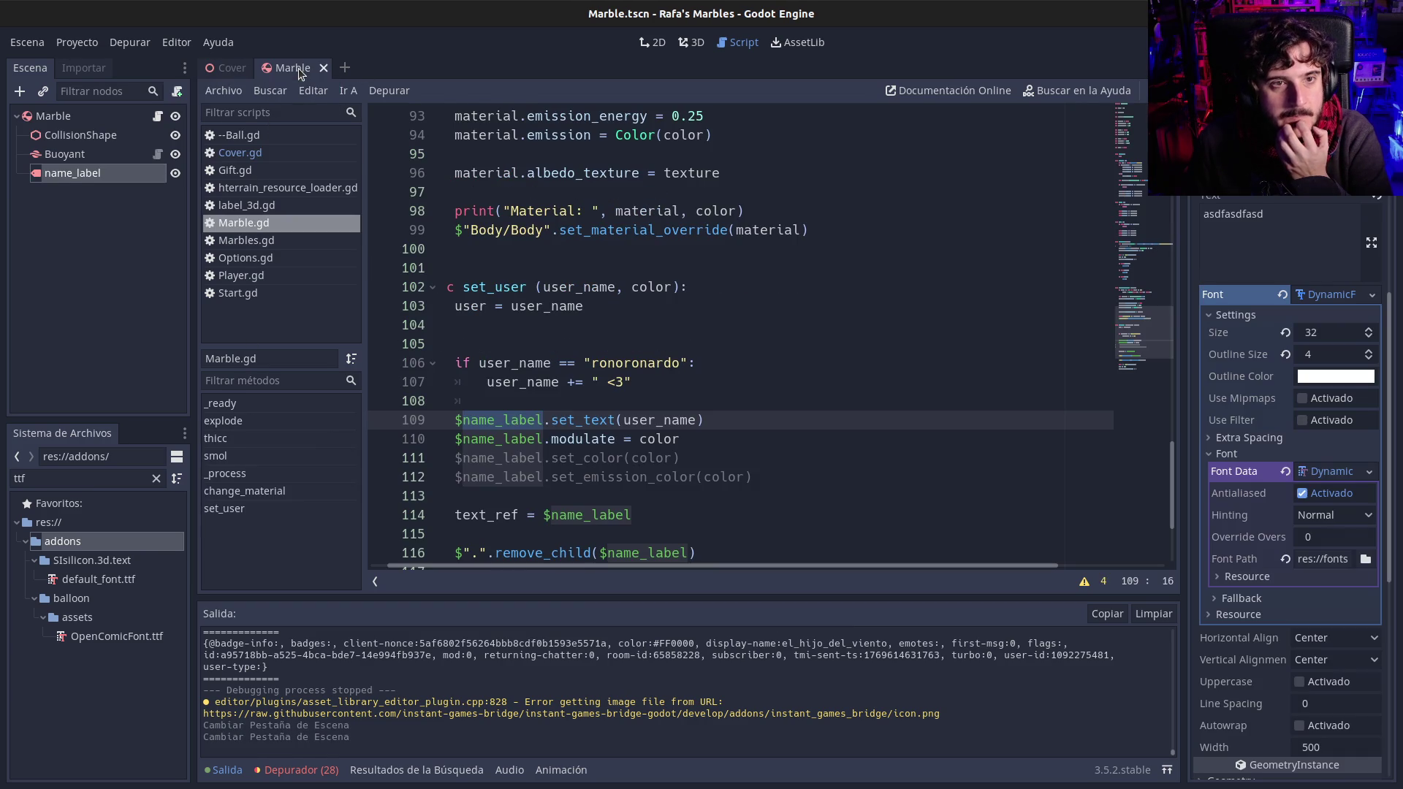
Step: Clear the ttf filter from the FileSystem list, select Marbles.tscn, and open Scene2.tscn
{"action": "left_click", "coordinate": [157, 479]}
{"action": "scroll", "coordinate": [82, 642], "scroll_direction": "down", "scroll_amount": 5}
{"action": "scroll", "coordinate": [80, 642], "scroll_direction": "down", "scroll_amount": 10}
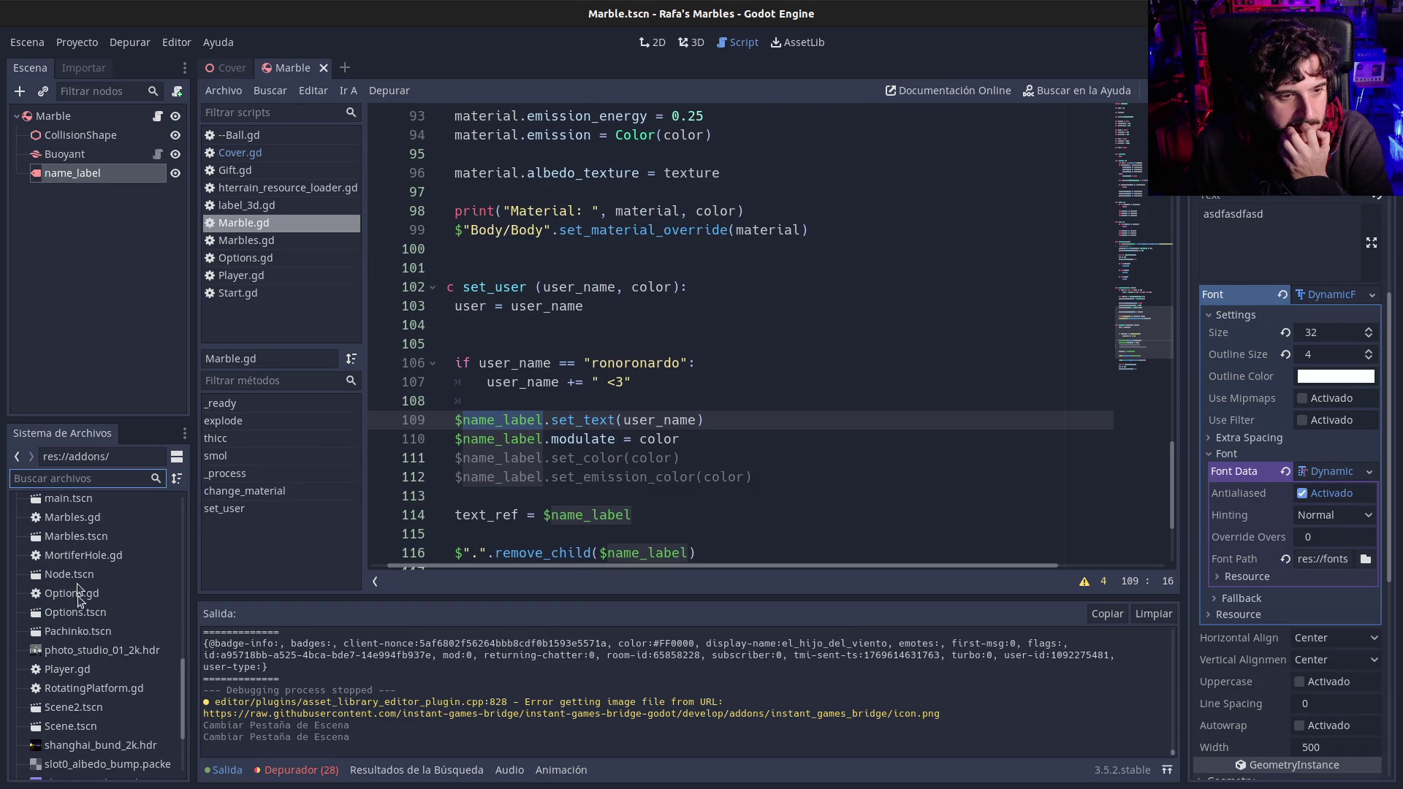
{"action": "left_click", "coordinate": [42, 544]}
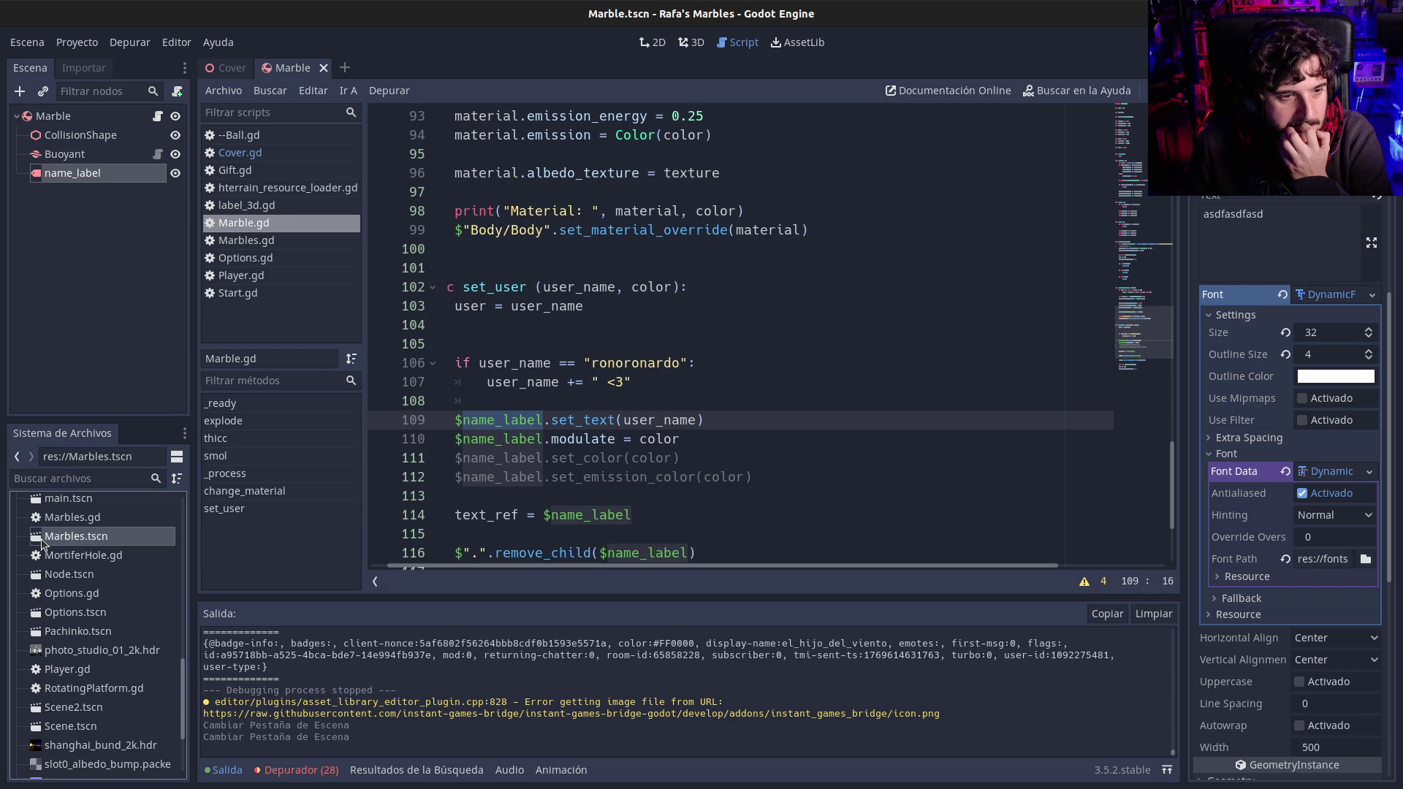
{"action": "scroll", "coordinate": [57, 584], "scroll_direction": "down", "scroll_amount": 3}
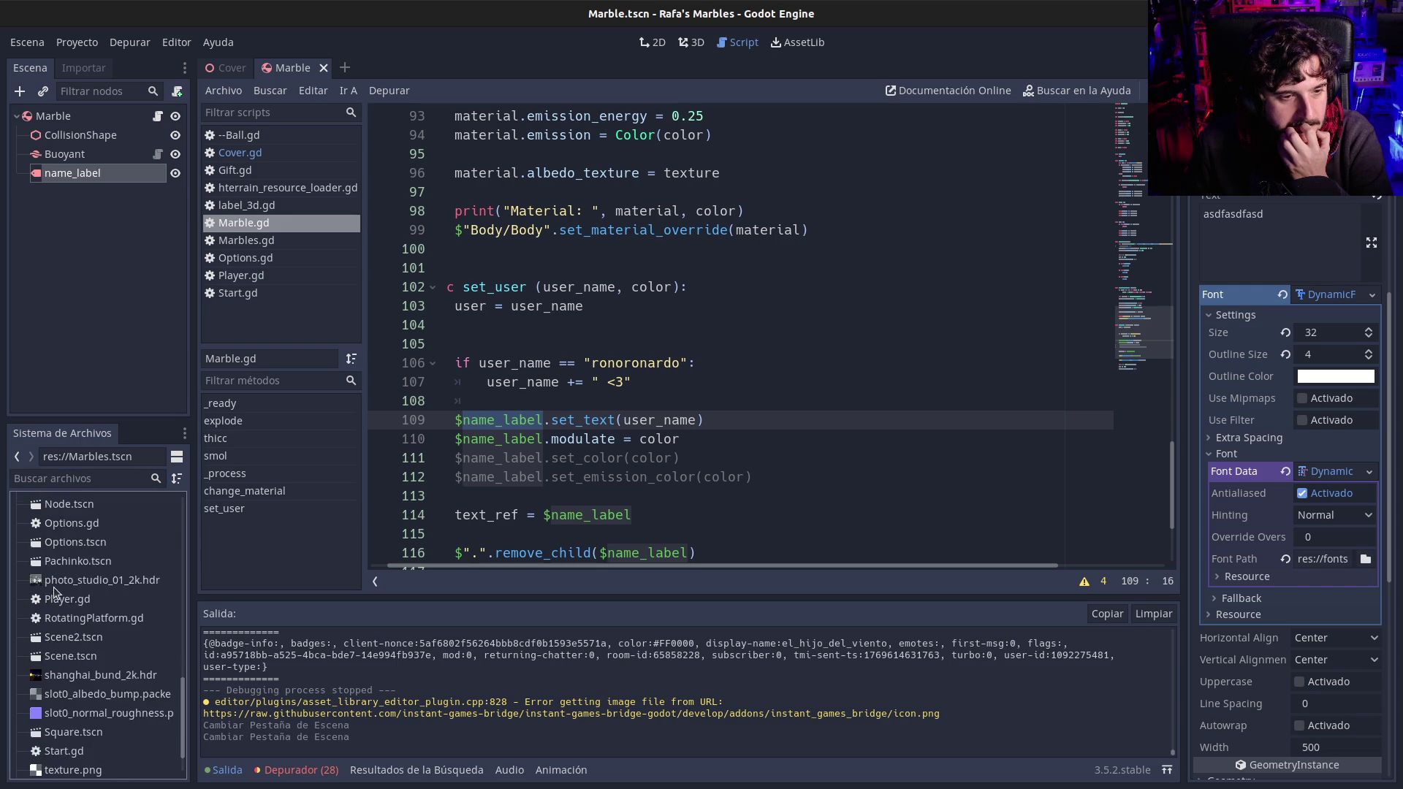
{"action": "double_click", "coordinate": [58, 601]}
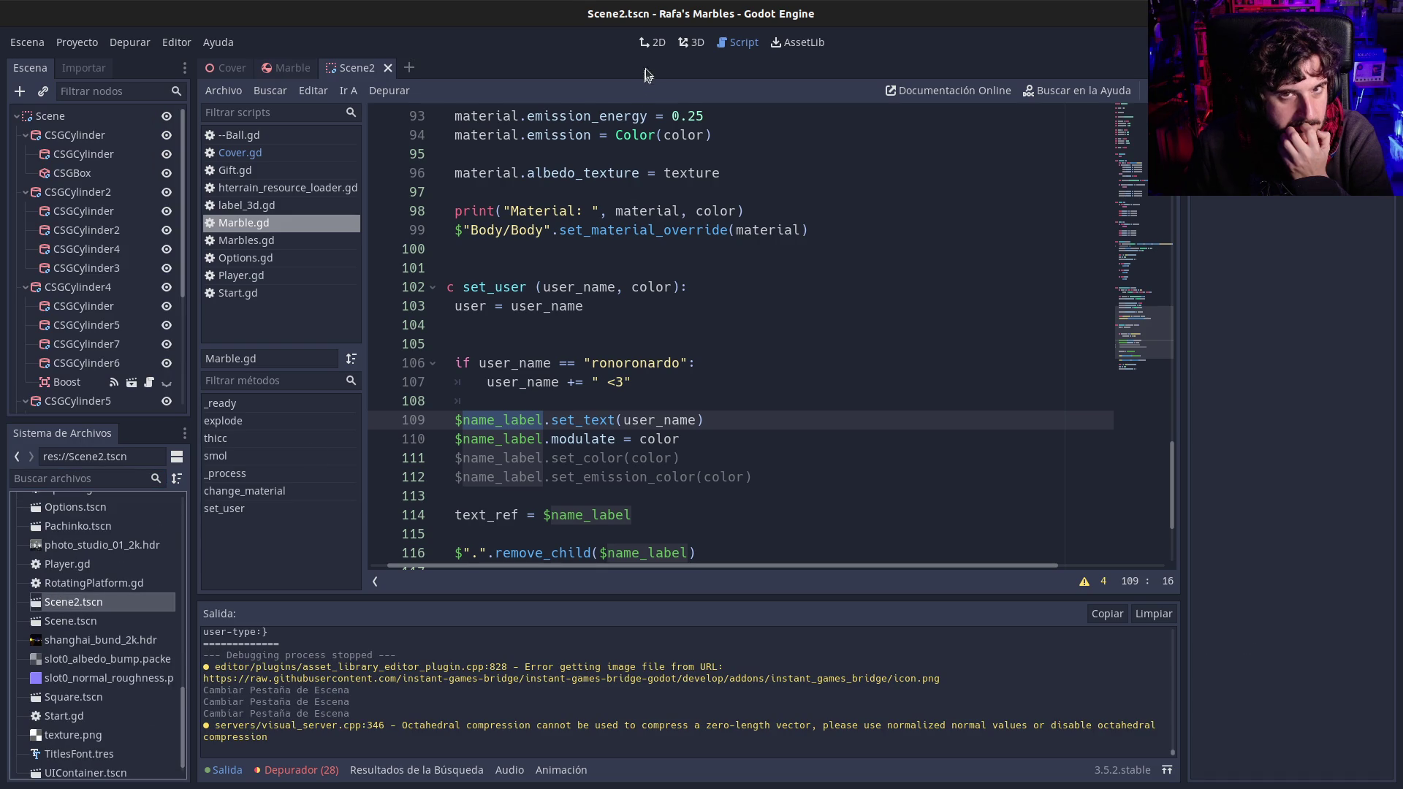
Step: Show Scene2 in the 3D view and orbit closer to view the tubes from above
{"action": "left_click", "coordinate": [655, 44]}
{"action": "left_click", "coordinate": [690, 42]}
{"action": "scroll", "coordinate": [660, 139], "scroll_direction": "down", "scroll_amount": 5}
{"action": "left_click_drag", "start_coordinate": [661, 139], "coordinate": [716, 220]}
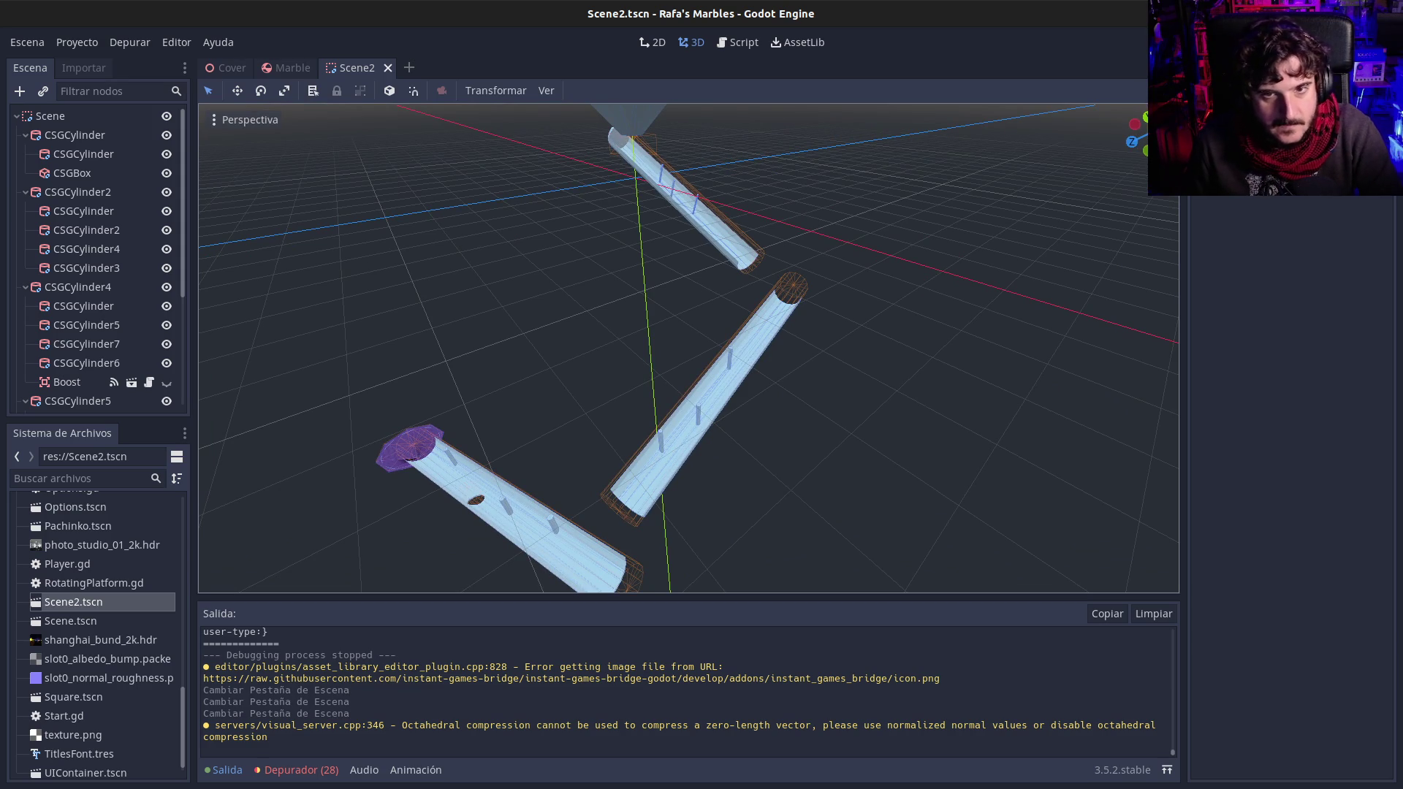
{"action": "mouse_move", "coordinate": [687, 351]}
{"action": "left_mouse_down"}
{"action": "mouse_move", "coordinate": [727, 311]}
{"action": "mouse_move", "coordinate": [691, 336]}
{"action": "mouse_move", "coordinate": [702, 292]}
{"action": "mouse_move", "coordinate": [698, 338]}
{"action": "mouse_move", "coordinate": [683, 303]}
{"action": "left_mouse_up"}
Step: Freelook-fly along the tubes toward the lower track and back, then open Scene.tscn
{"action": "key", "text": "w"}
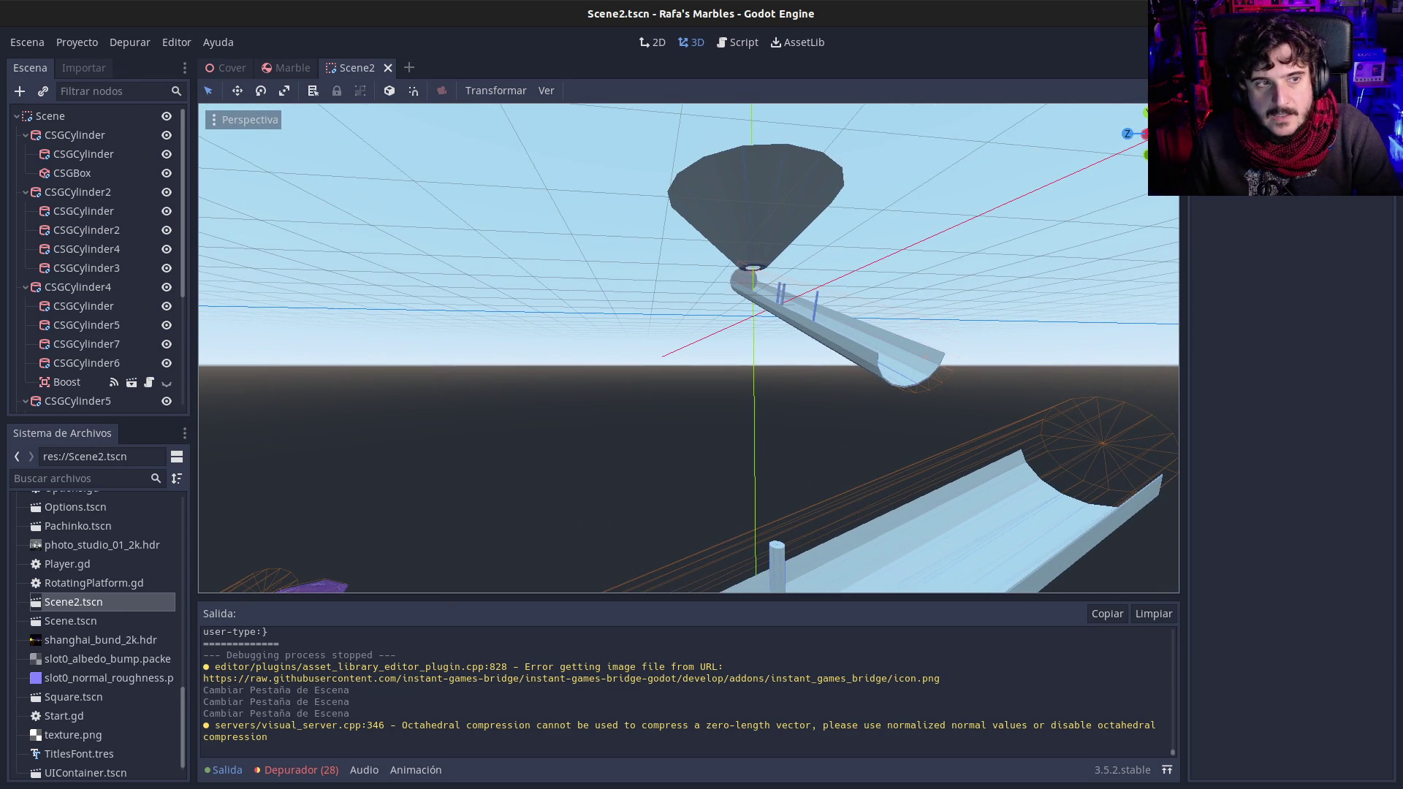
{"action": "key", "text": "w"}
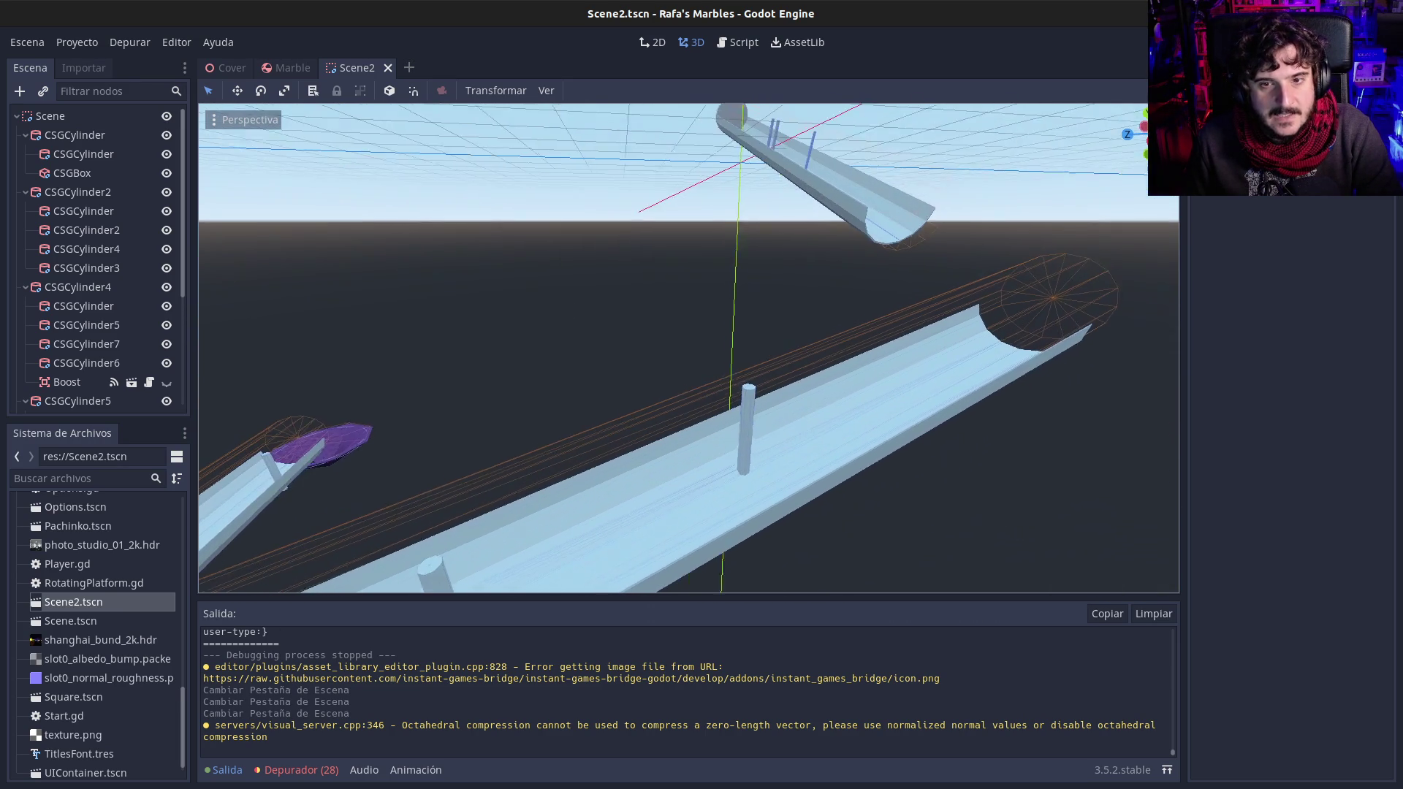
{"action": "key", "text": "s"}
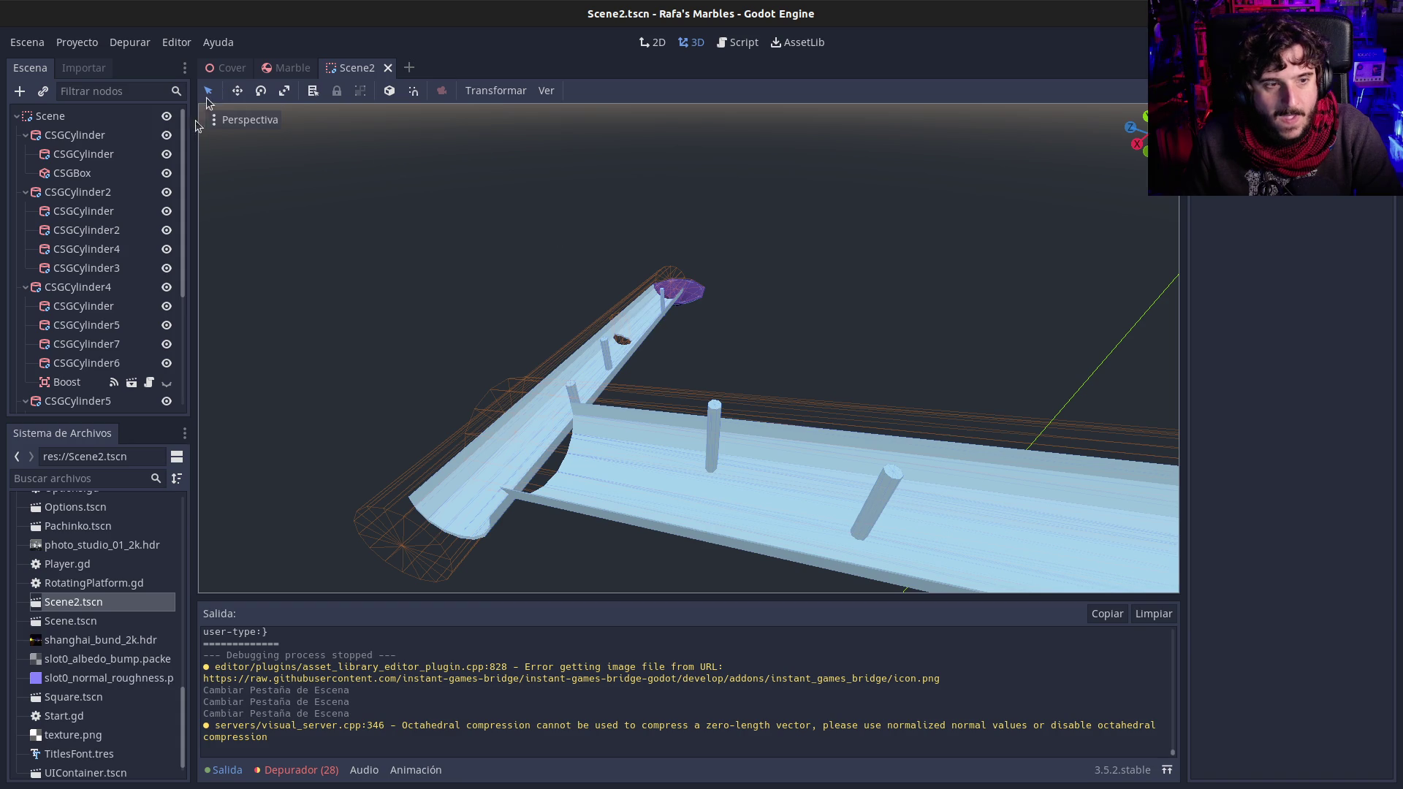
{"action": "scroll", "coordinate": [66, 612], "scroll_direction": "up", "scroll_amount": 10}
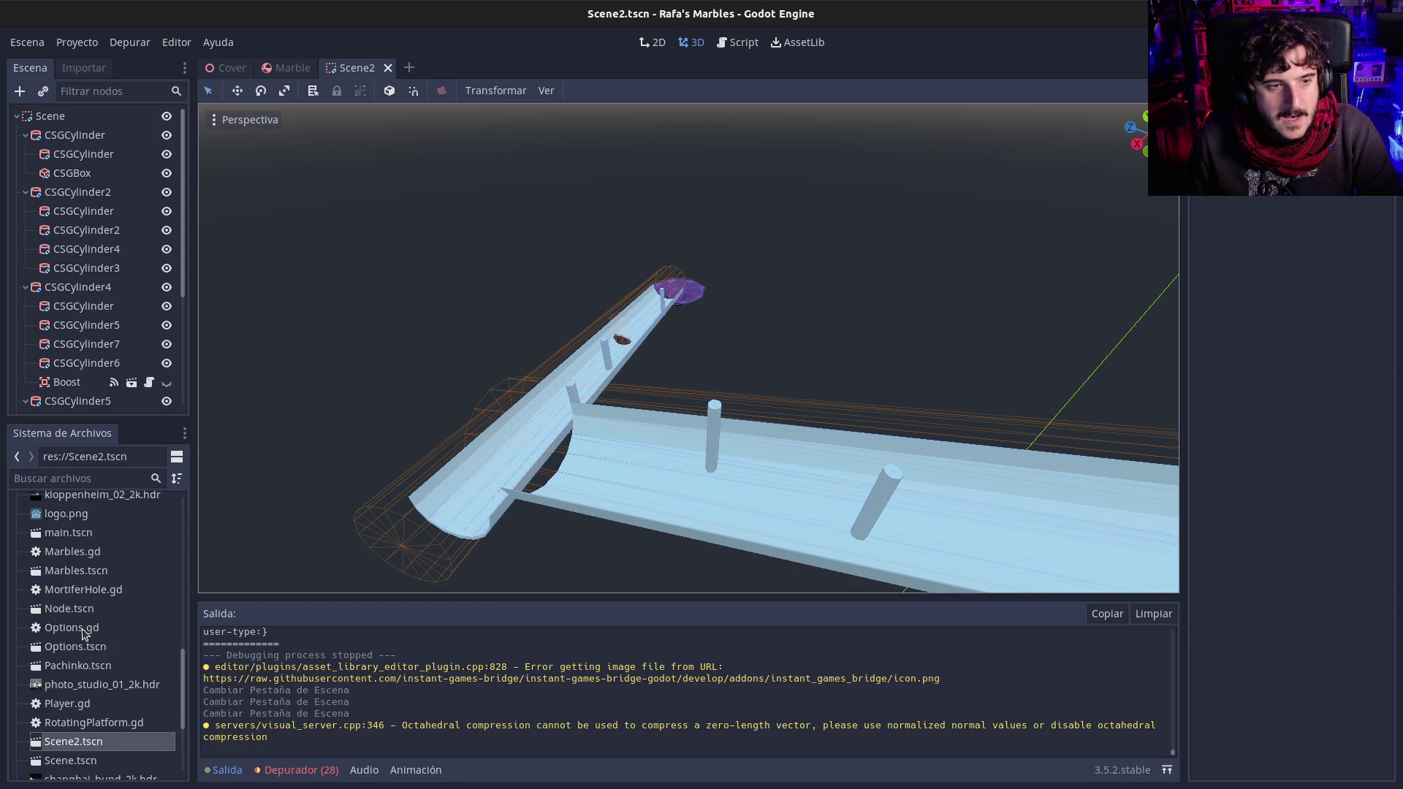
{"action": "scroll", "coordinate": [82, 634], "scroll_direction": "down", "scroll_amount": 10}
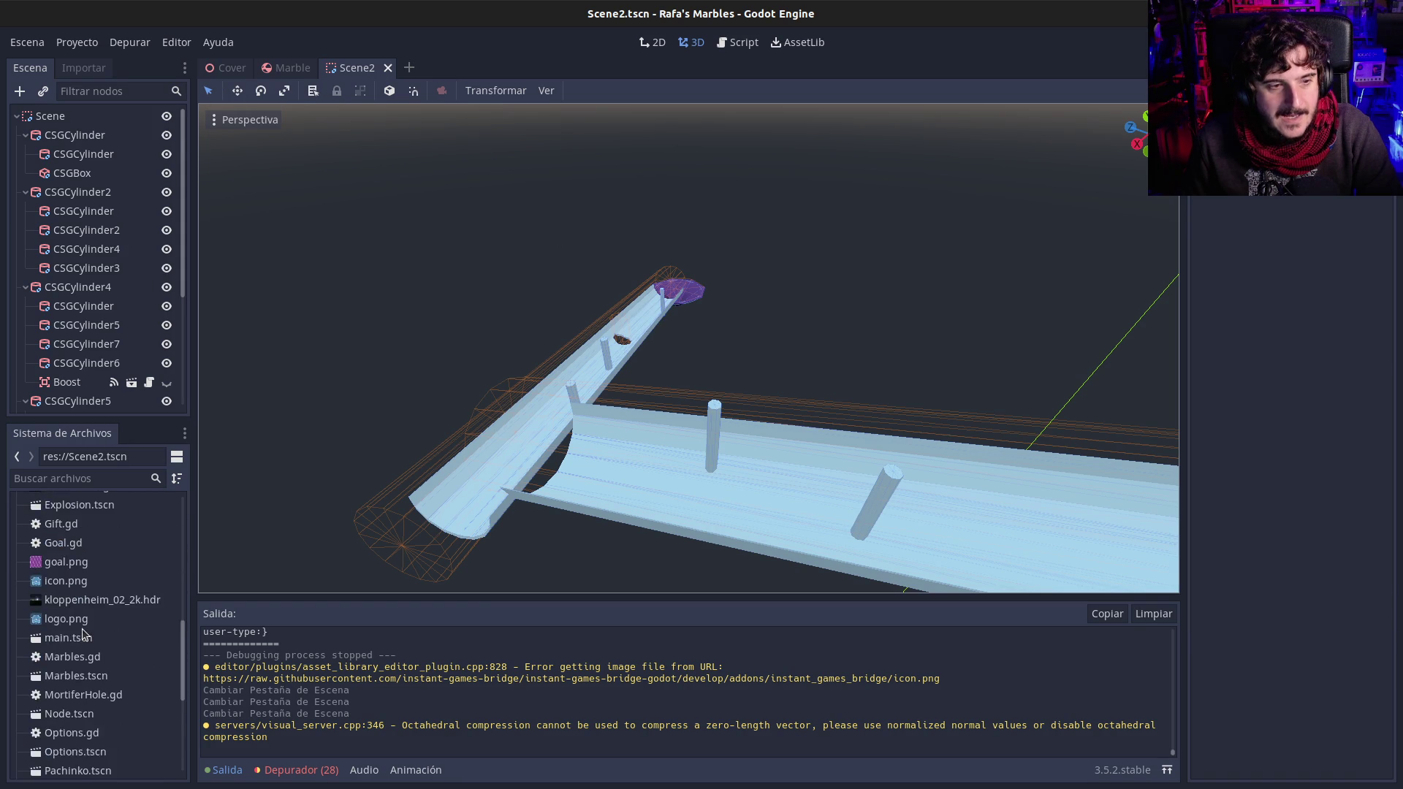
{"action": "scroll", "coordinate": [73, 601], "scroll_direction": "down", "scroll_amount": 1}
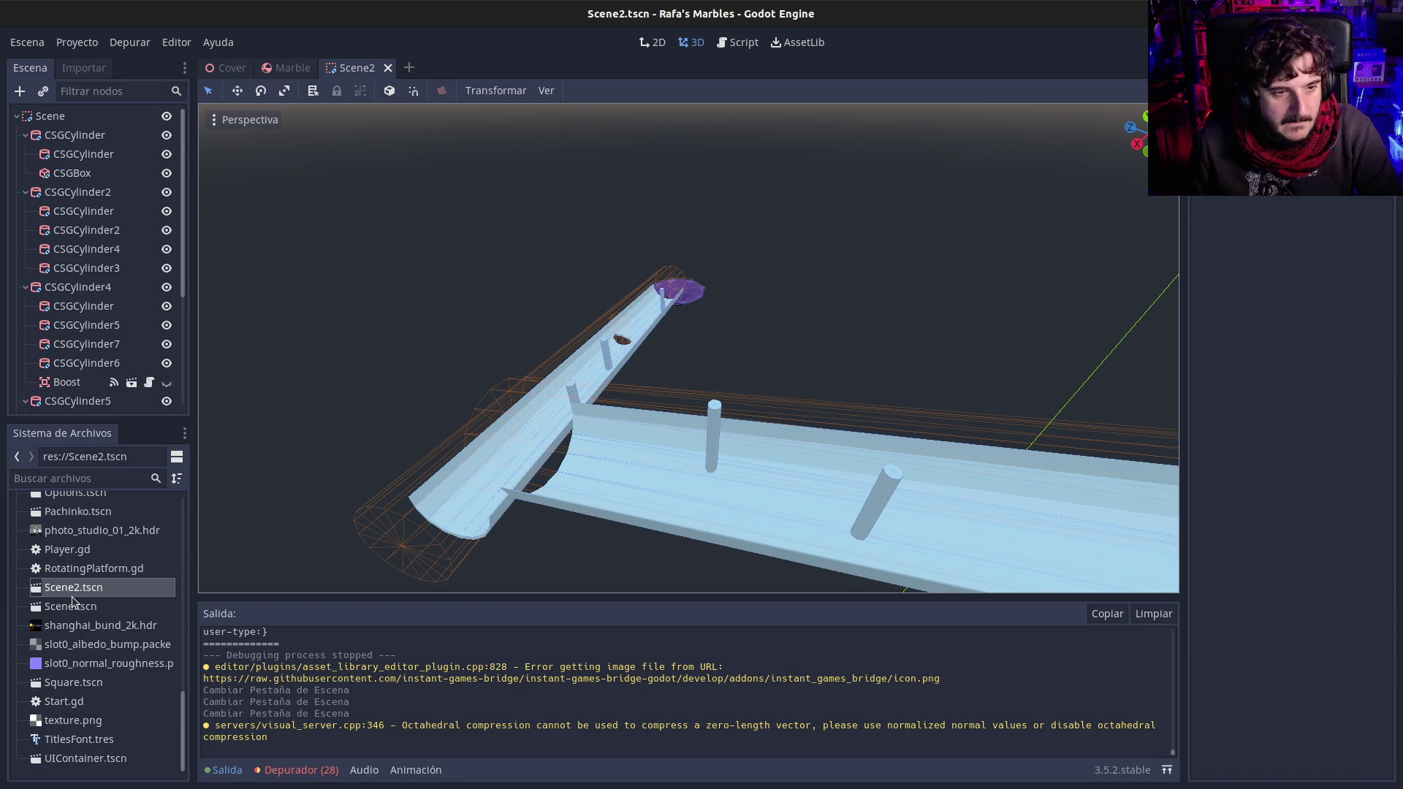
{"action": "double_click", "coordinate": [50, 607]}
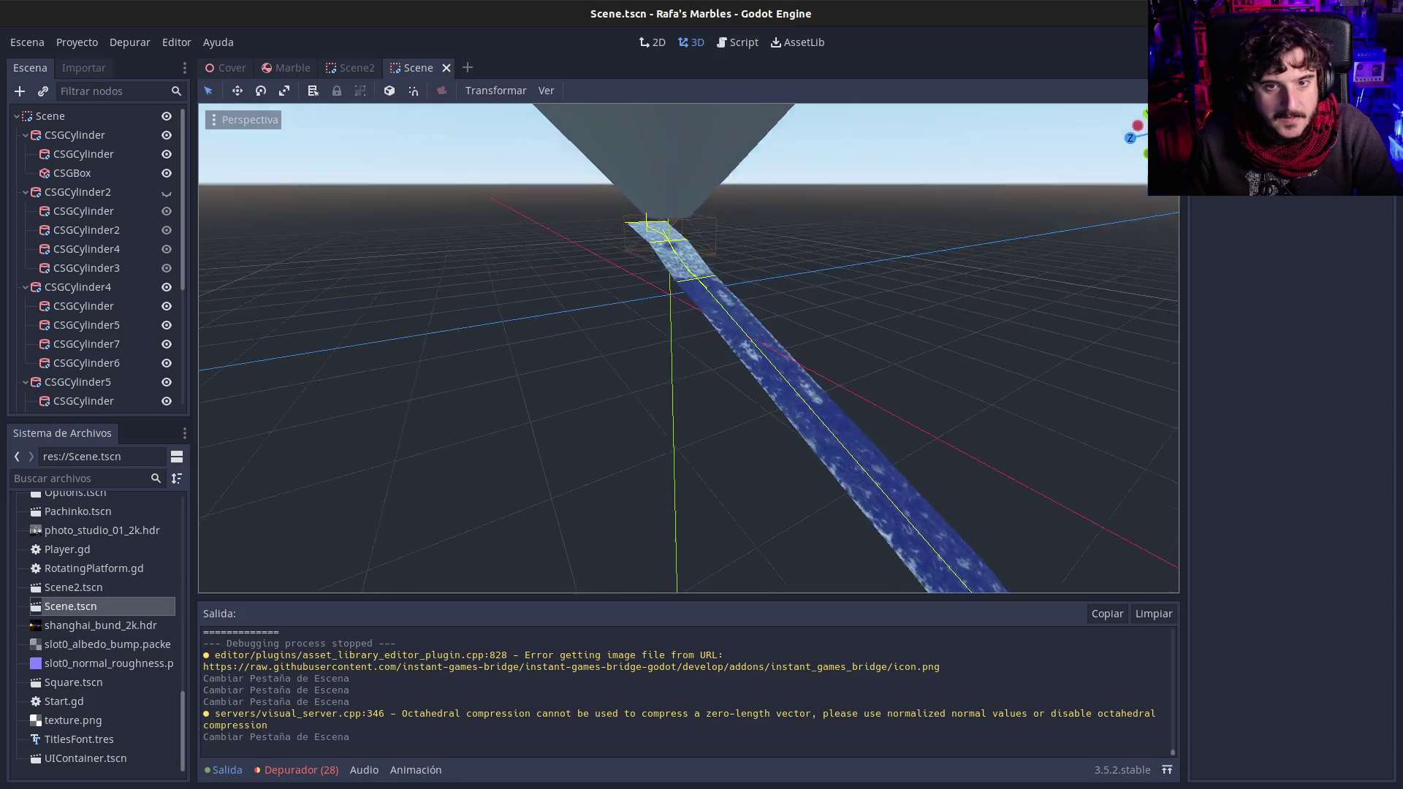
Step: Browse the FileSystem past RotatingPlatform.gd and open Square.tscn and Pachinko.tscn in tabs
{"action": "scroll", "coordinate": [688, 348], "scroll_direction": "down", "scroll_amount": 5}
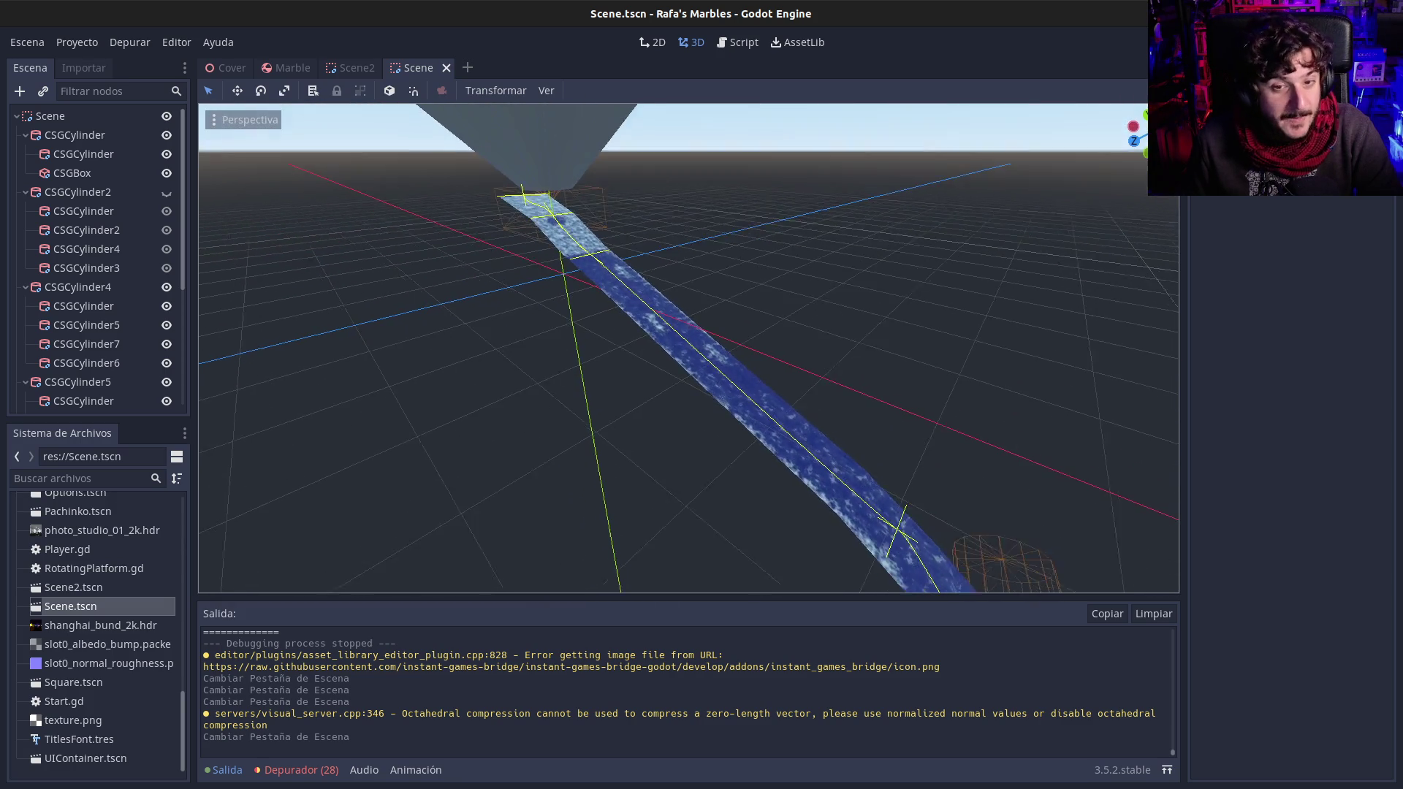
{"action": "scroll", "coordinate": [689, 348], "scroll_direction": "up", "scroll_amount": 4}
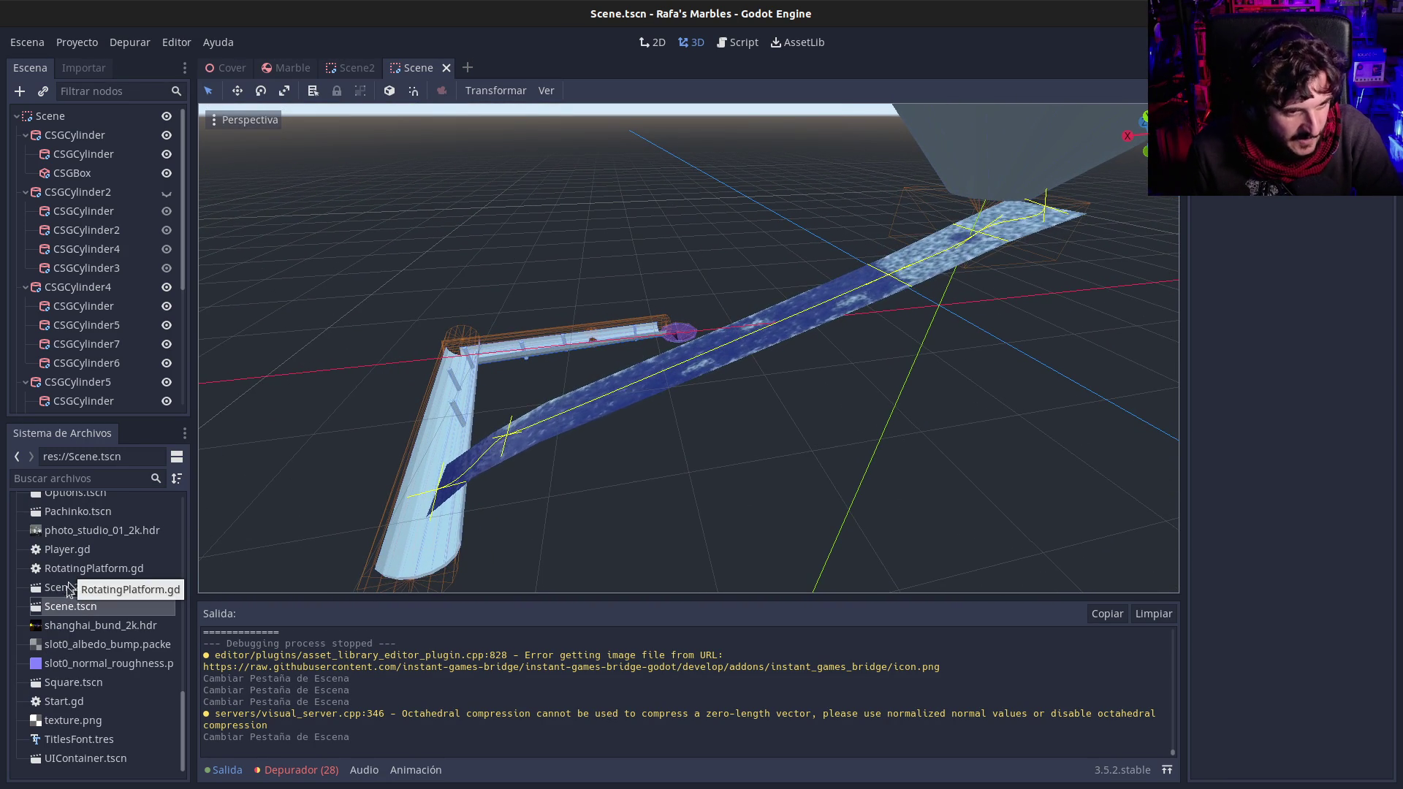
{"action": "left_click", "coordinate": [61, 572]}
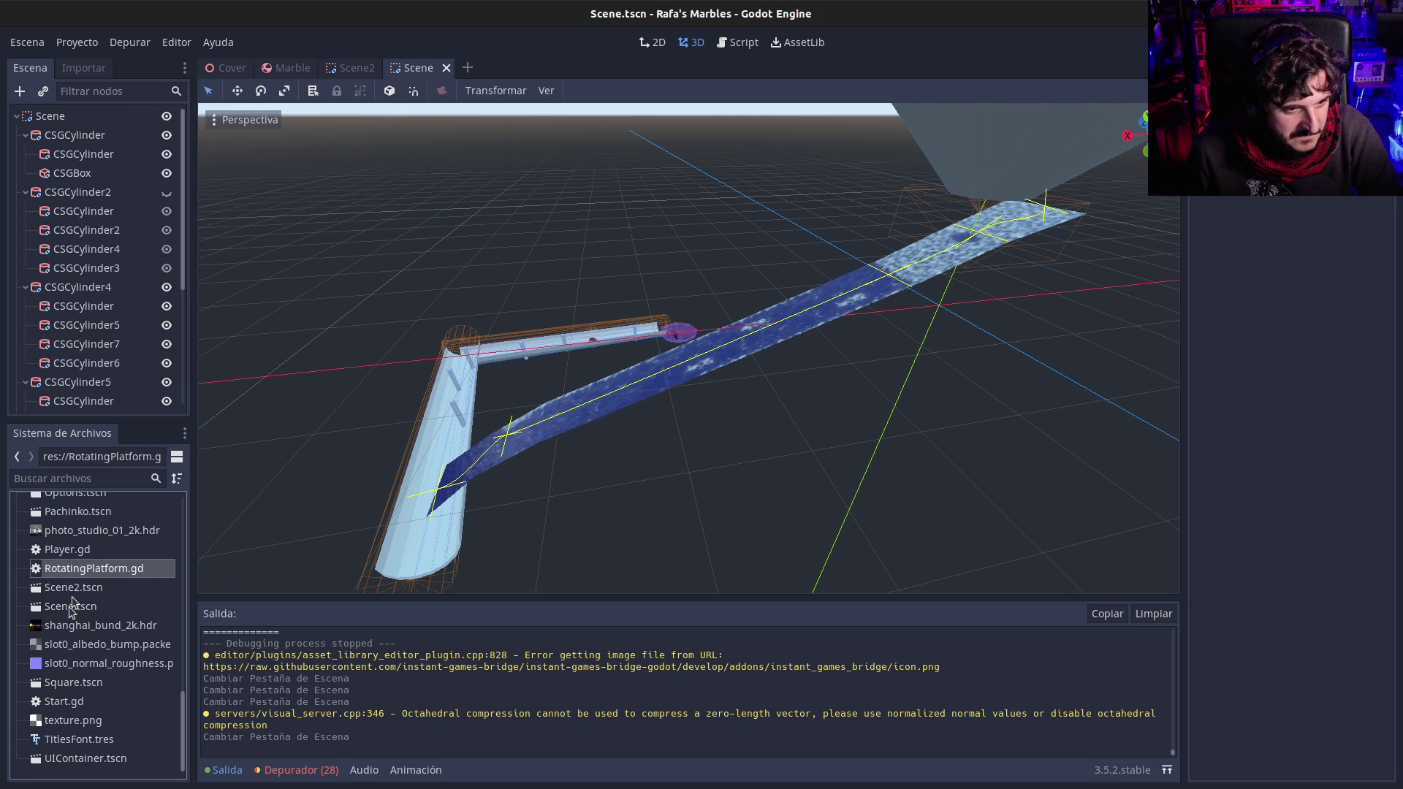
{"action": "left_click", "coordinate": [49, 686]}
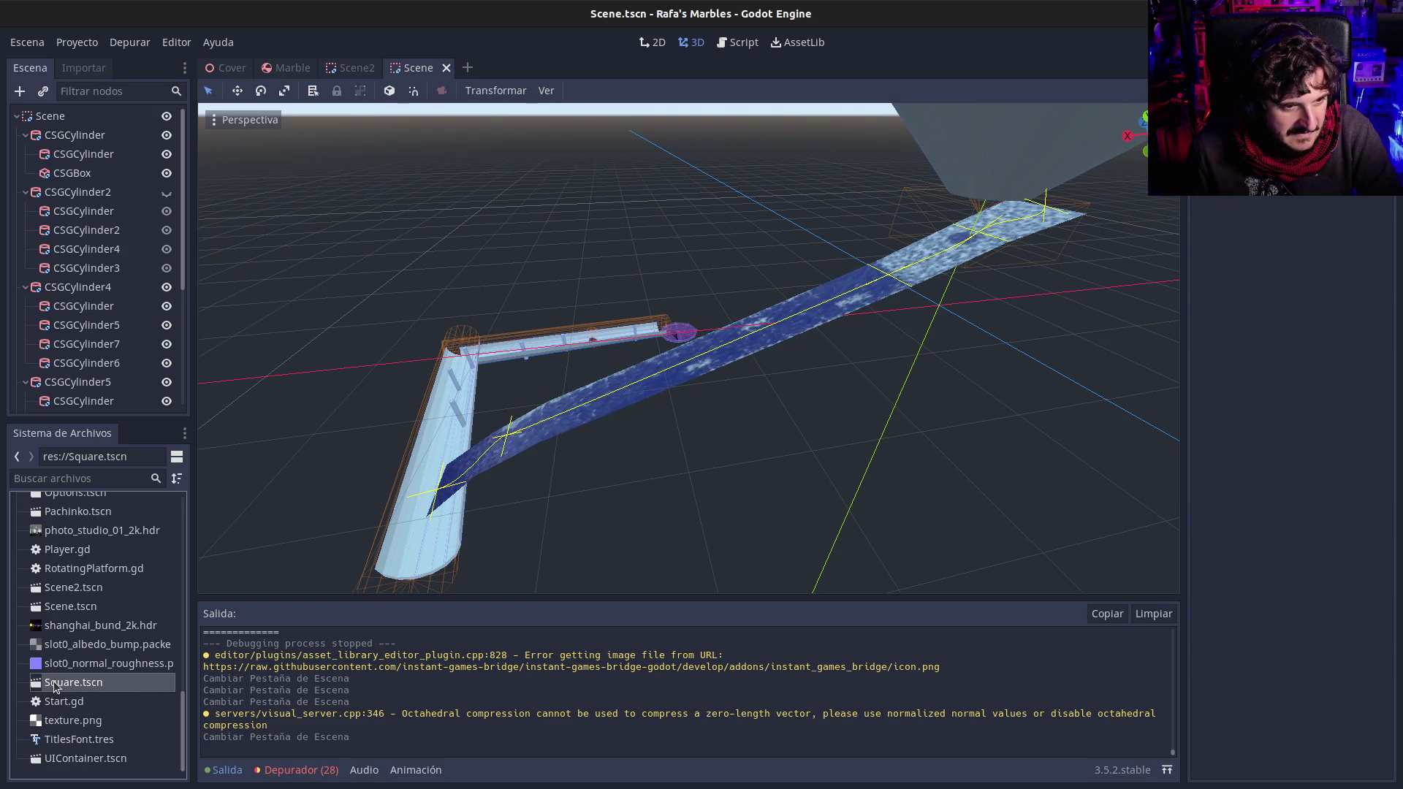
{"action": "double_click", "coordinate": [46, 688]}
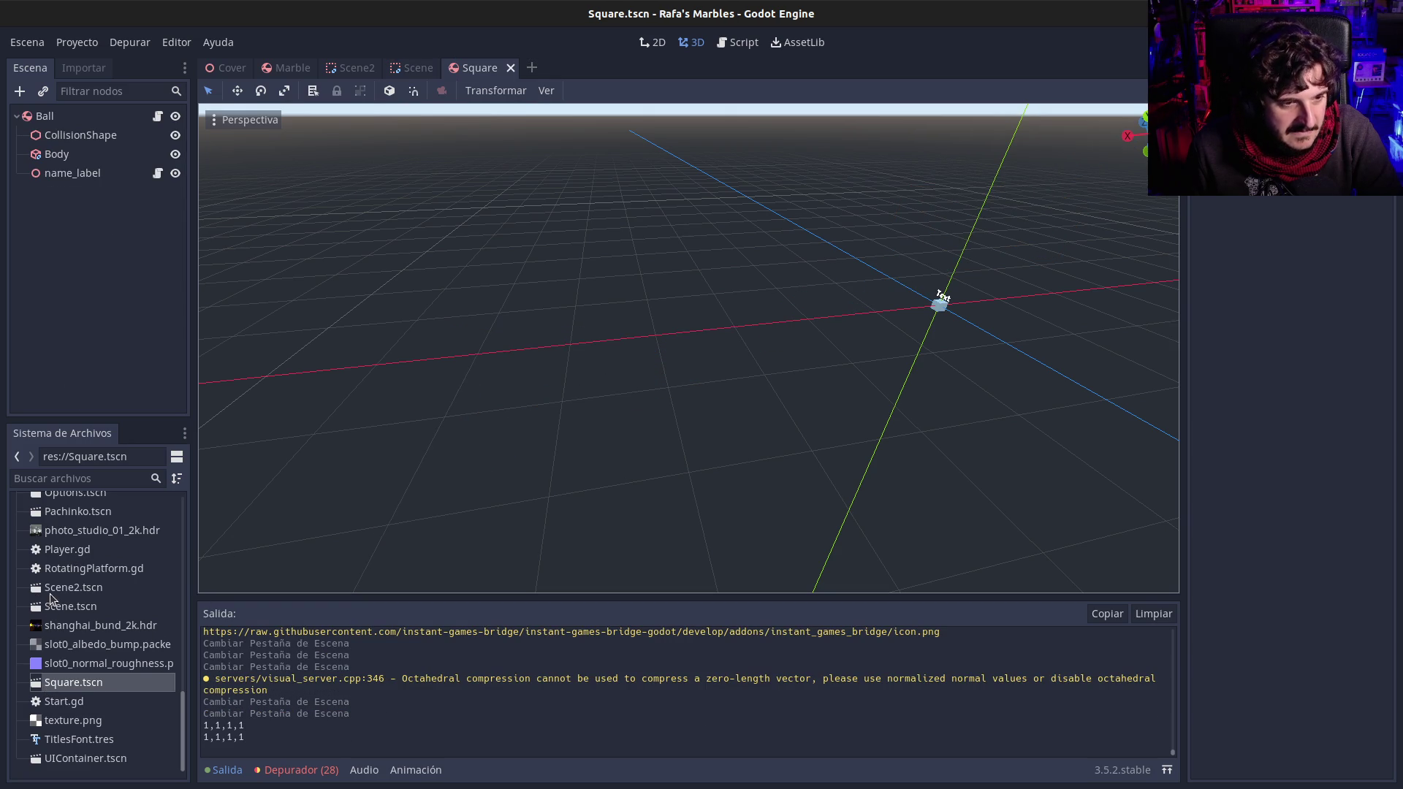
{"action": "scroll", "coordinate": [59, 563], "scroll_direction": "up", "scroll_amount": 3}
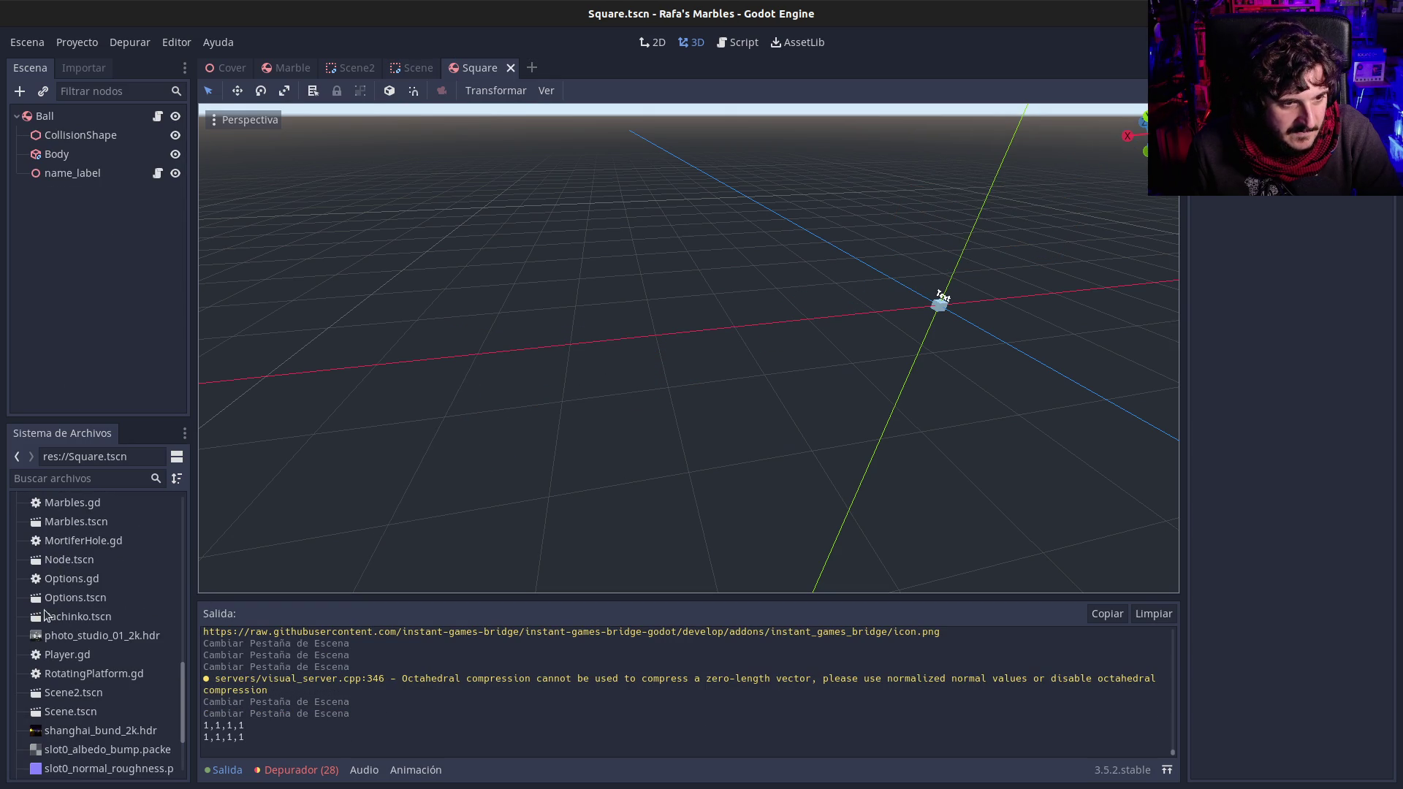
{"action": "double_click", "coordinate": [46, 618]}
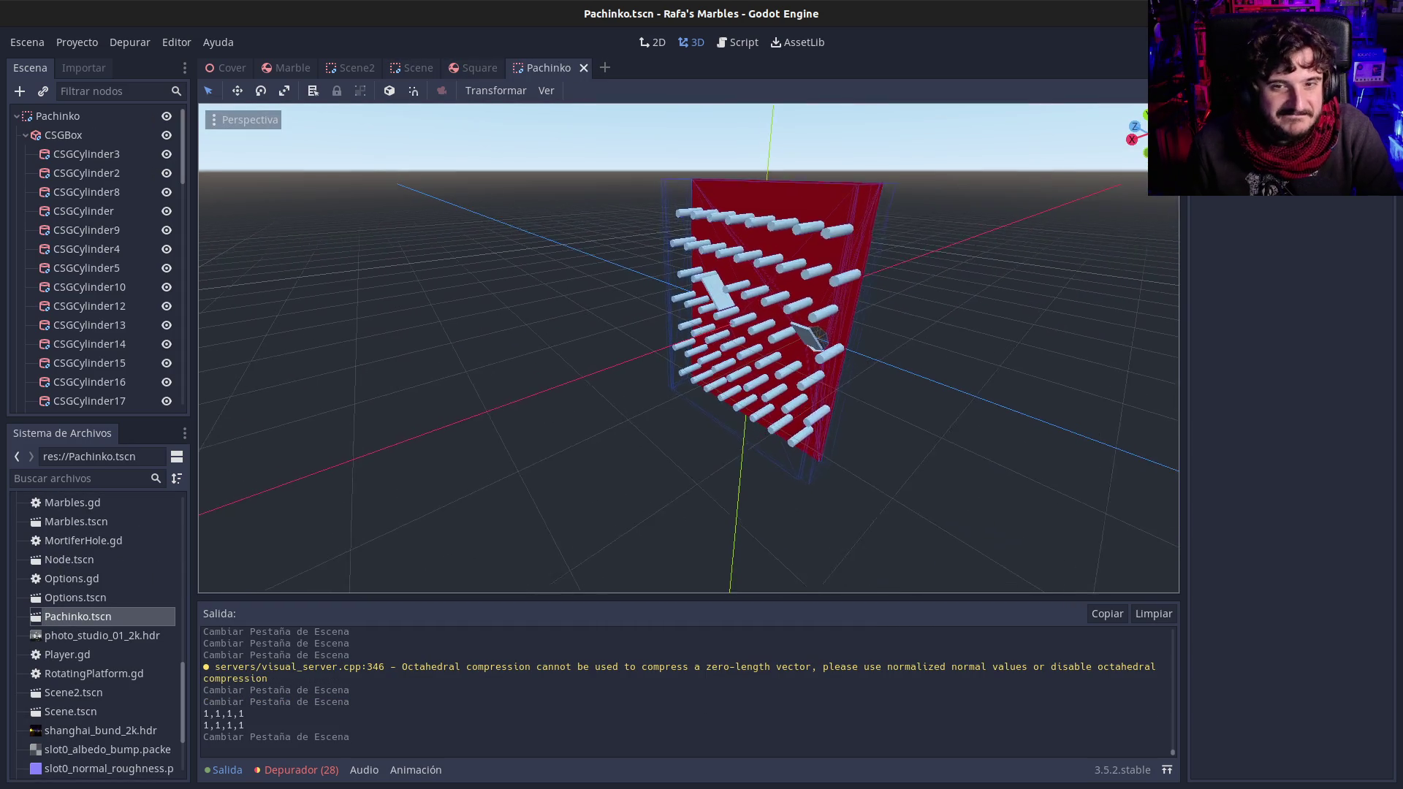
Step: Orbit the Pachinko board, inspect CSGCylinder3, then open Options.tscn
{"action": "scroll", "coordinate": [687, 347], "scroll_direction": "up", "scroll_amount": 3}
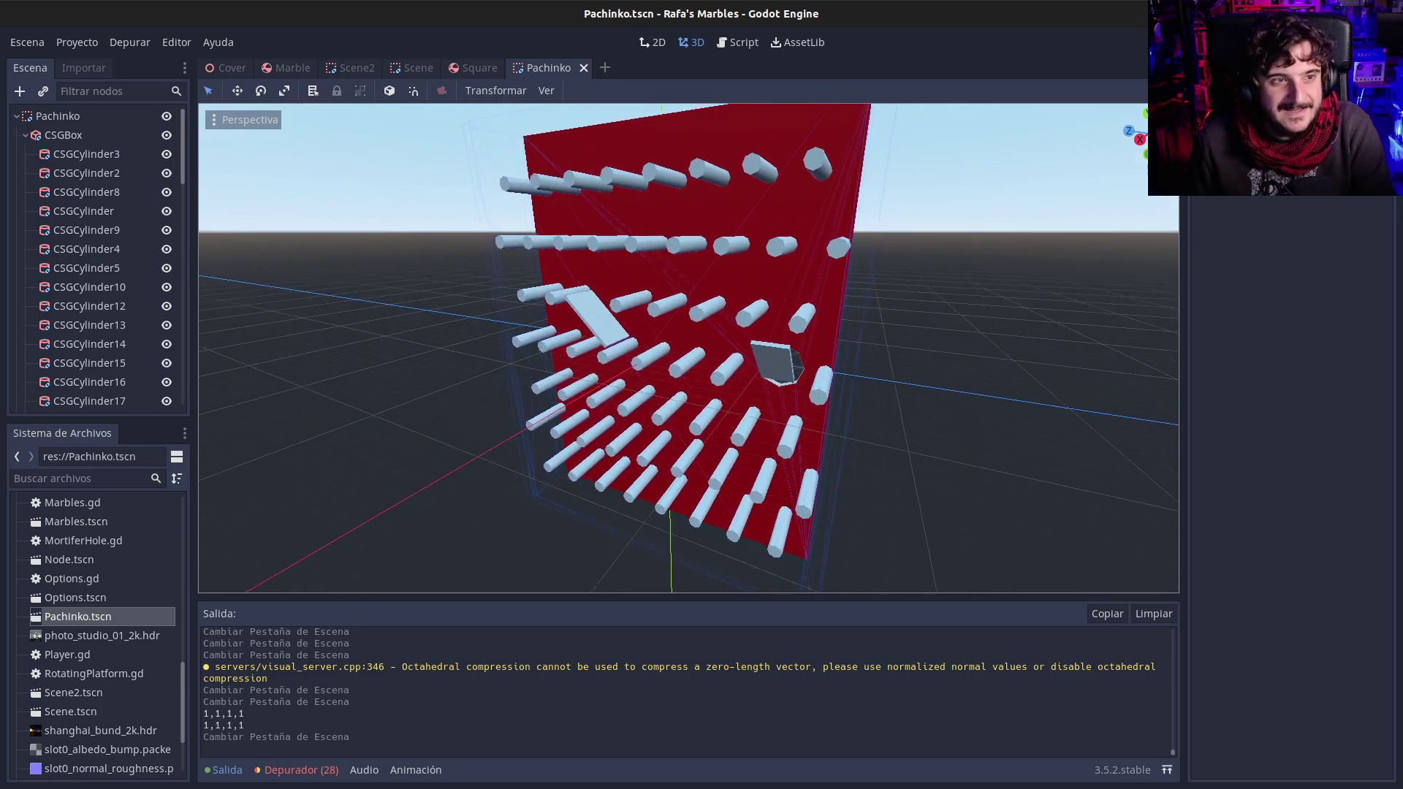
{"action": "scroll", "coordinate": [687, 347], "scroll_direction": "up", "scroll_amount": 3}
{"action": "scroll", "coordinate": [702, 413], "scroll_direction": "down", "scroll_amount": 2}
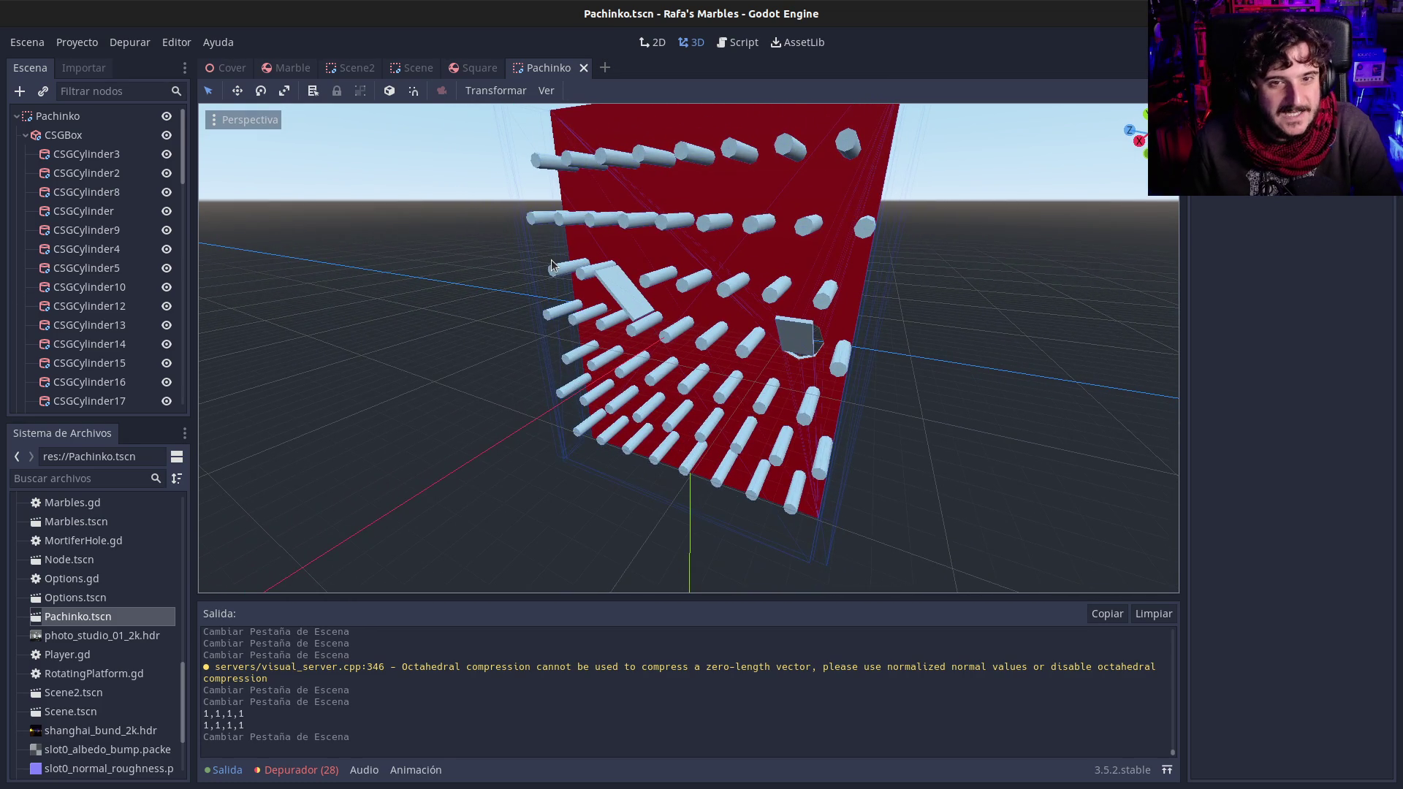
{"action": "left_click_drag", "start_coordinate": [687, 347], "coordinate": [716, 303]}
{"action": "left_click", "coordinate": [58, 154]}
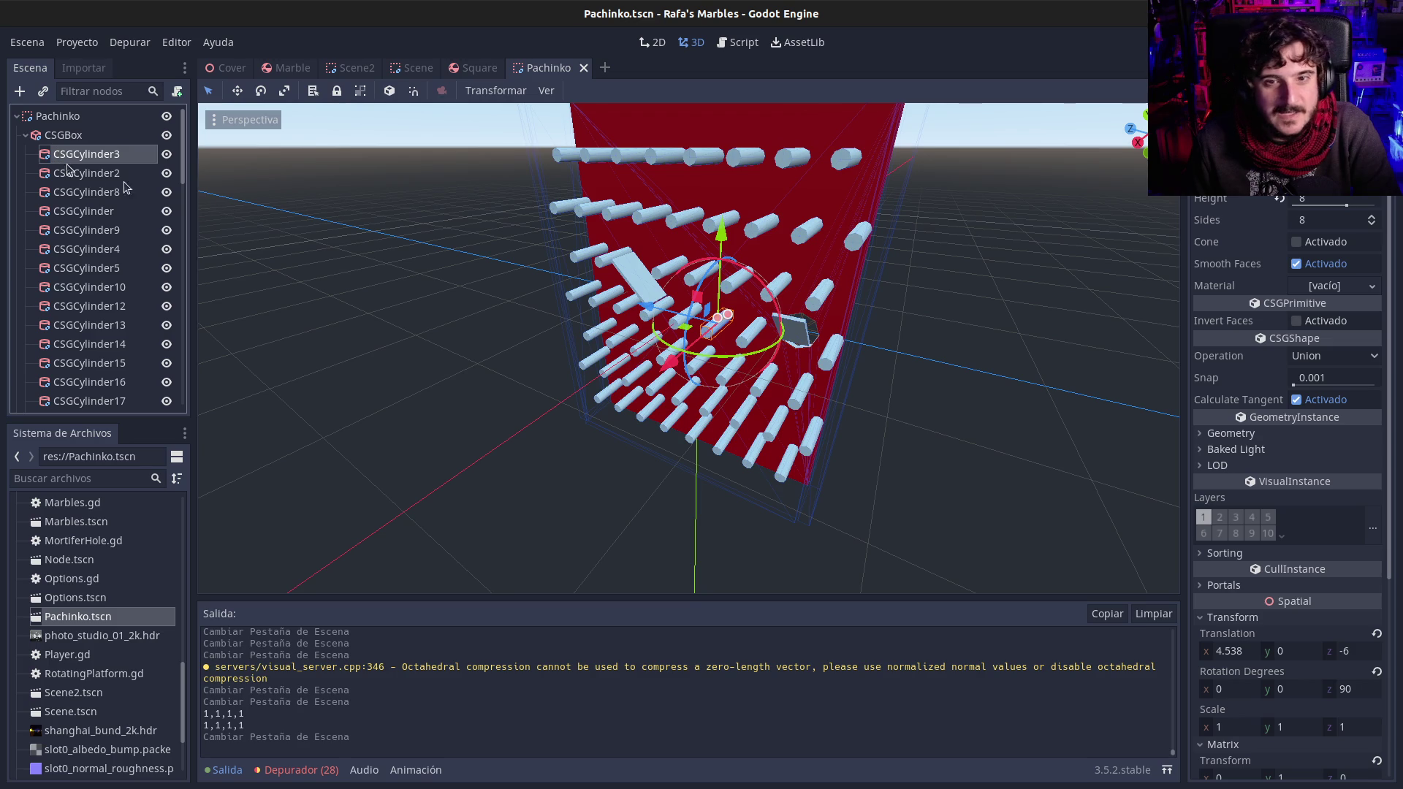
{"action": "mouse_move", "coordinate": [637, 329]}
{"action": "left_mouse_down"}
{"action": "mouse_move", "coordinate": [610, 330]}
{"action": "mouse_move", "coordinate": [643, 333]}
{"action": "left_mouse_up"}
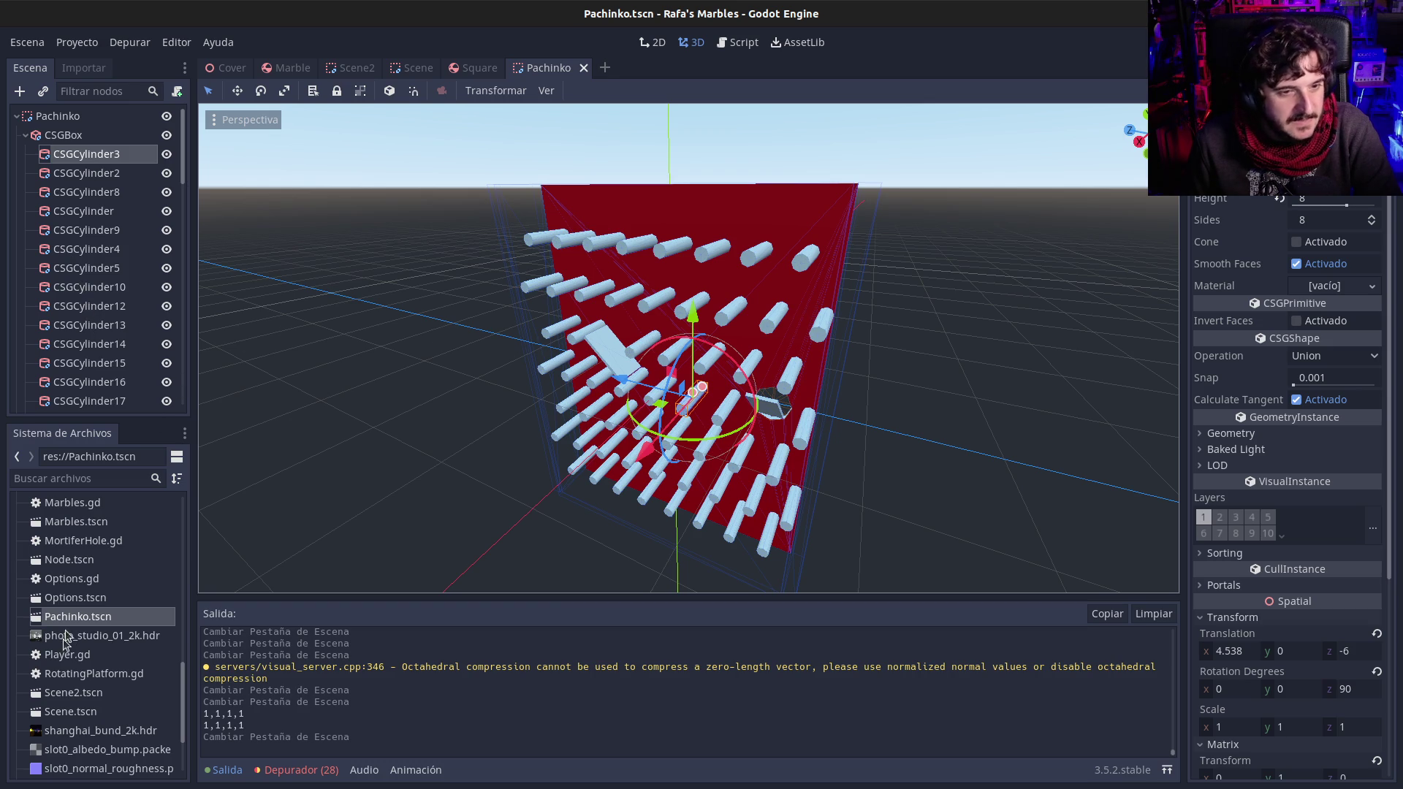
{"action": "double_click", "coordinate": [40, 597]}
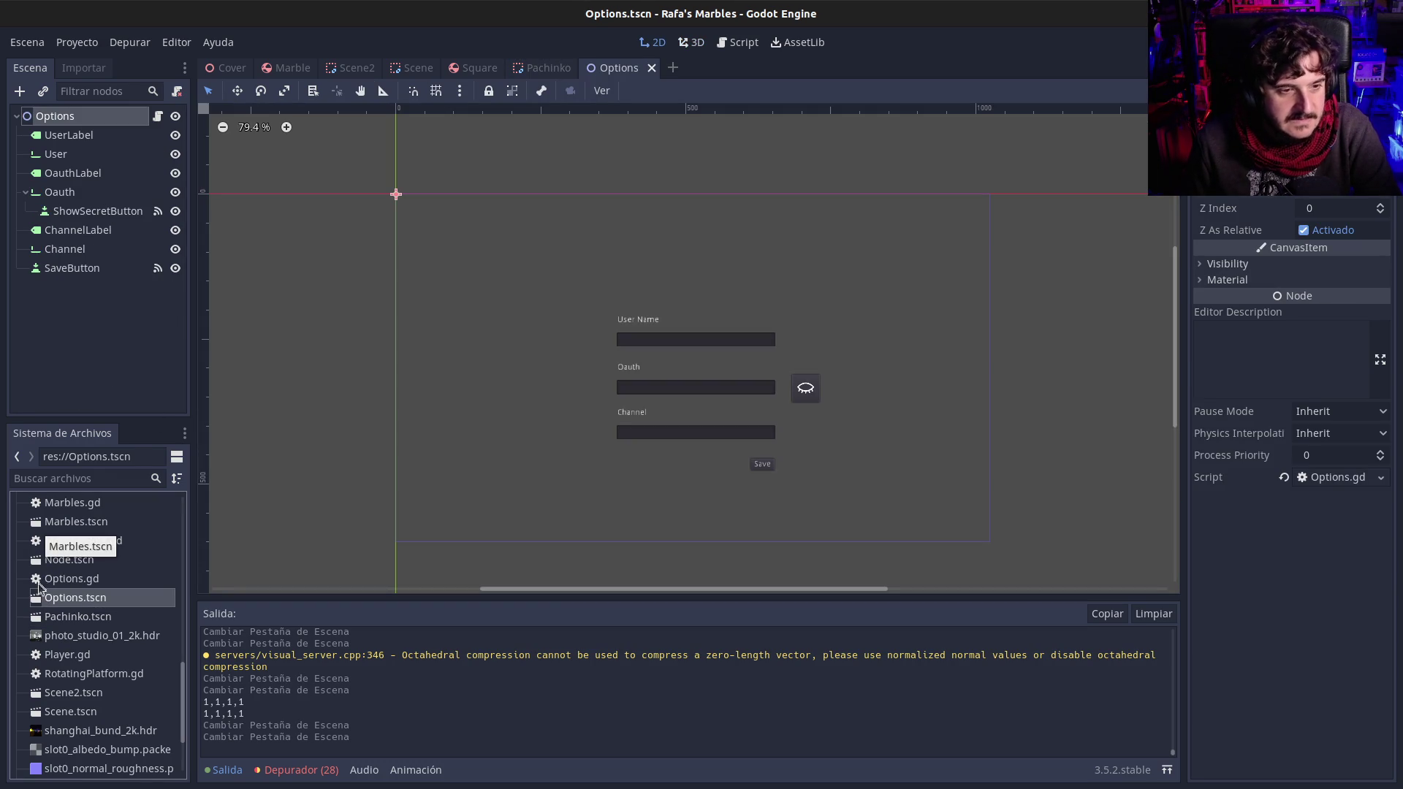
Step: Open Marbles.tscn and inspect the Shaker node's max rotation shake 6 and trauma decay 0.01
{"action": "left_click", "coordinate": [34, 580]}
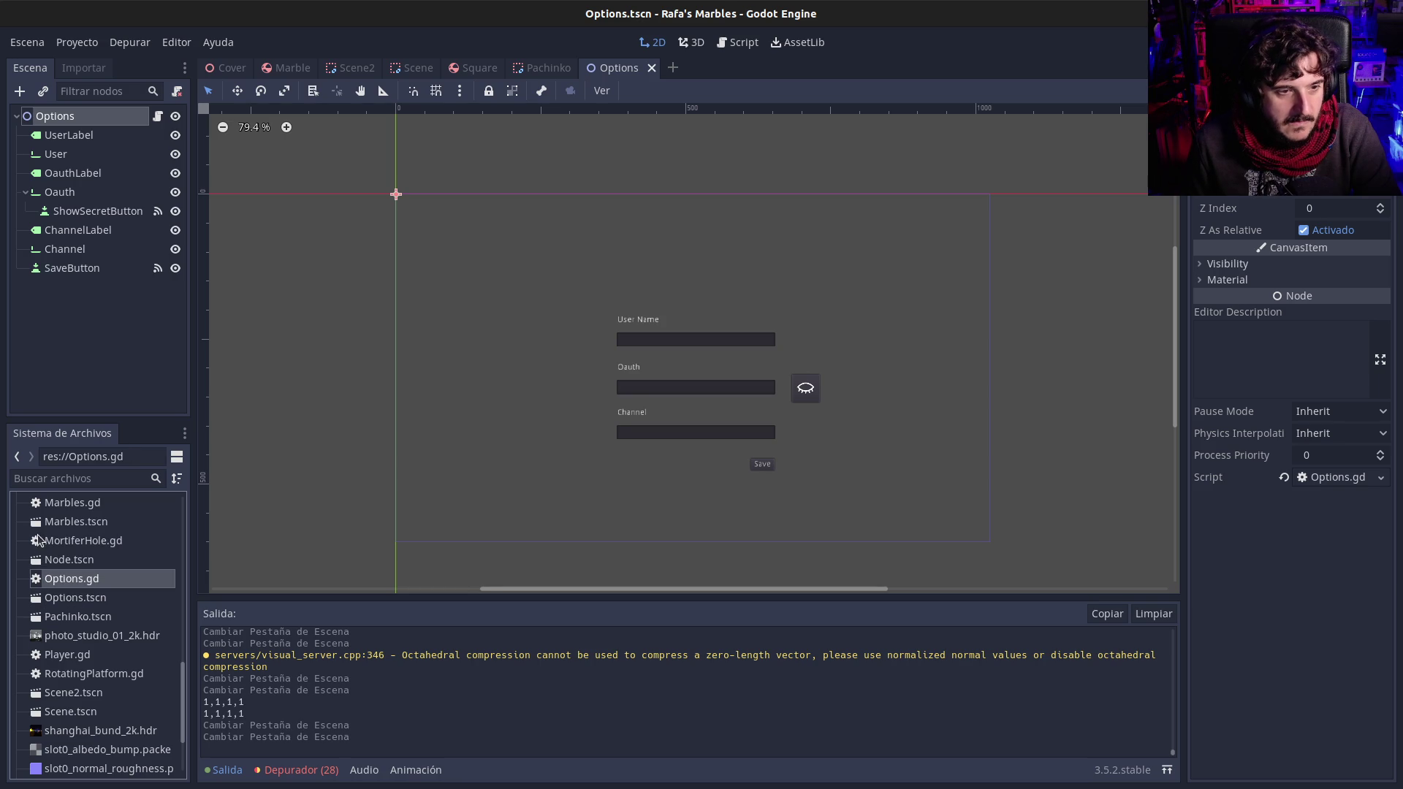
{"action": "double_click", "coordinate": [36, 523]}
{"action": "left_click_drag", "start_coordinate": [389, 423], "coordinate": [486, 412]}
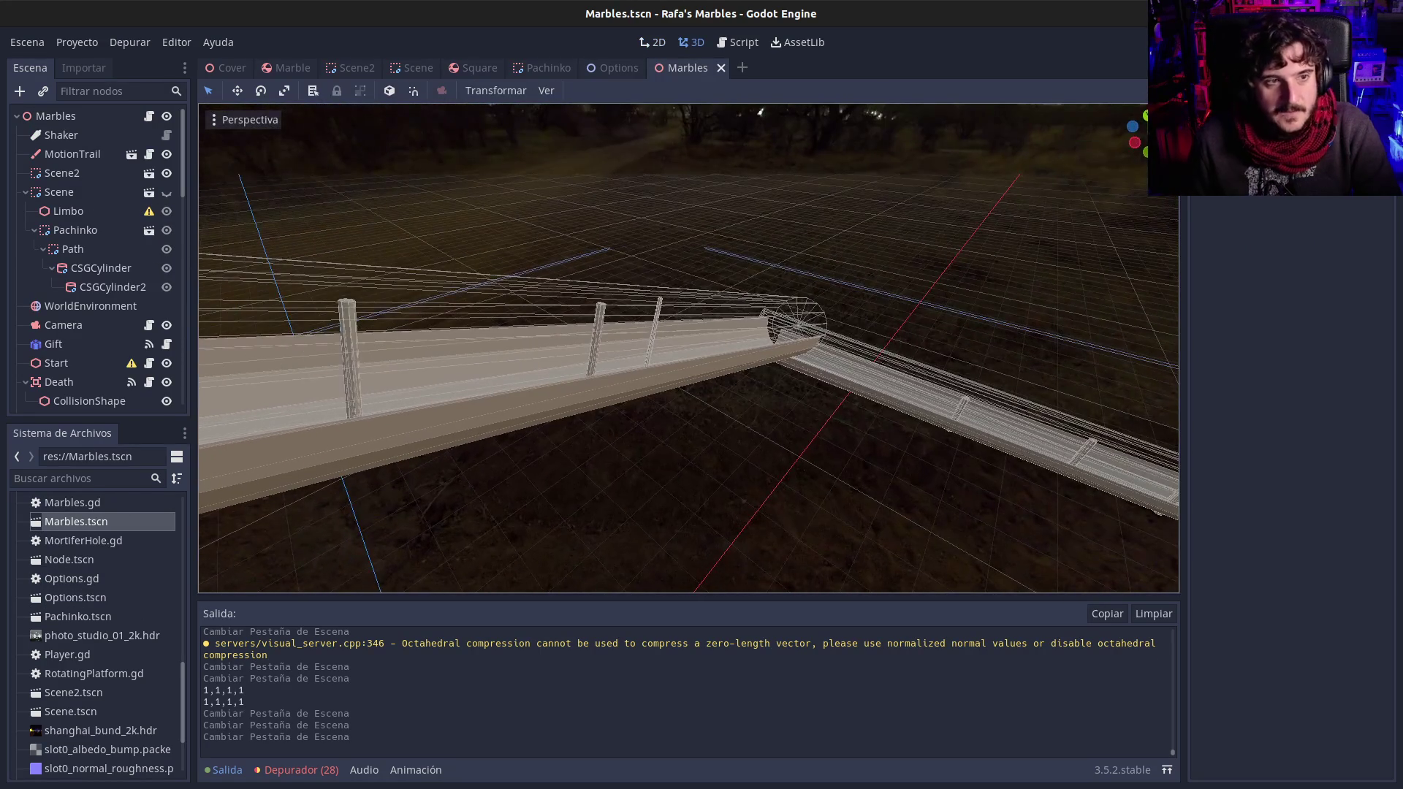
{"action": "left_click", "coordinate": [54, 135]}
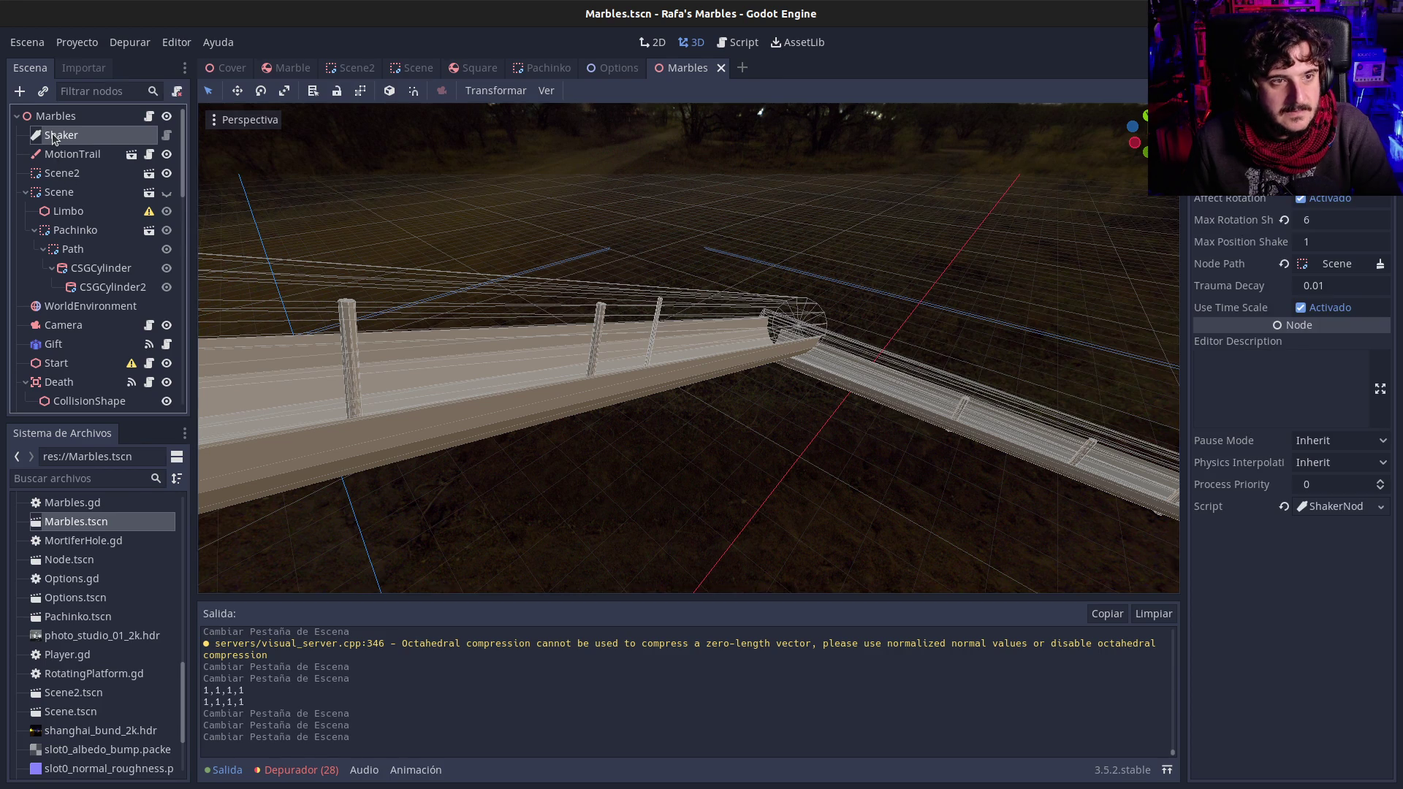
{"action": "left_click_drag", "start_coordinate": [439, 256], "coordinate": [455, 250]}
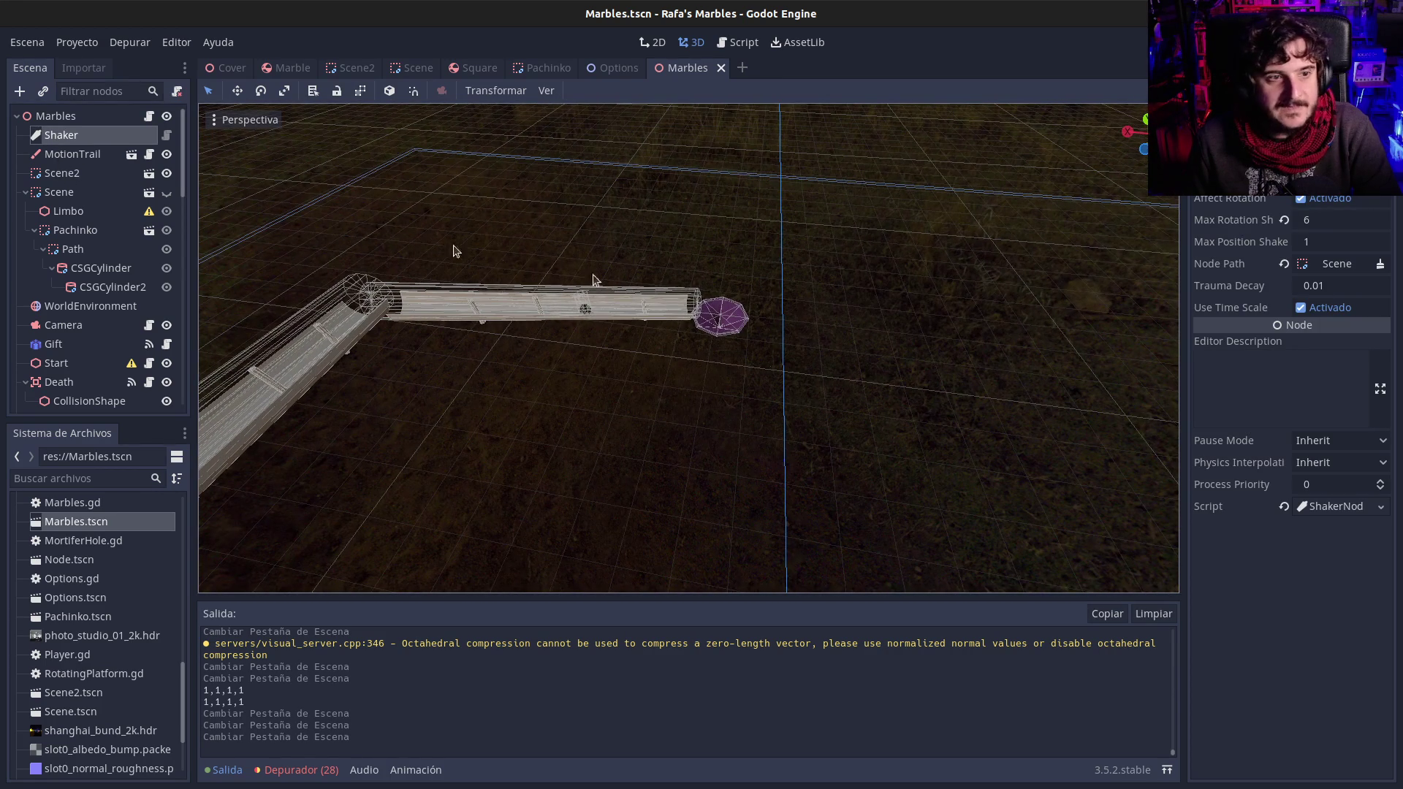
Step: Show the Scene branch, hide Scene2, orbit around the pachinko board and select the Scene track
{"action": "left_click", "coordinate": [167, 193]}
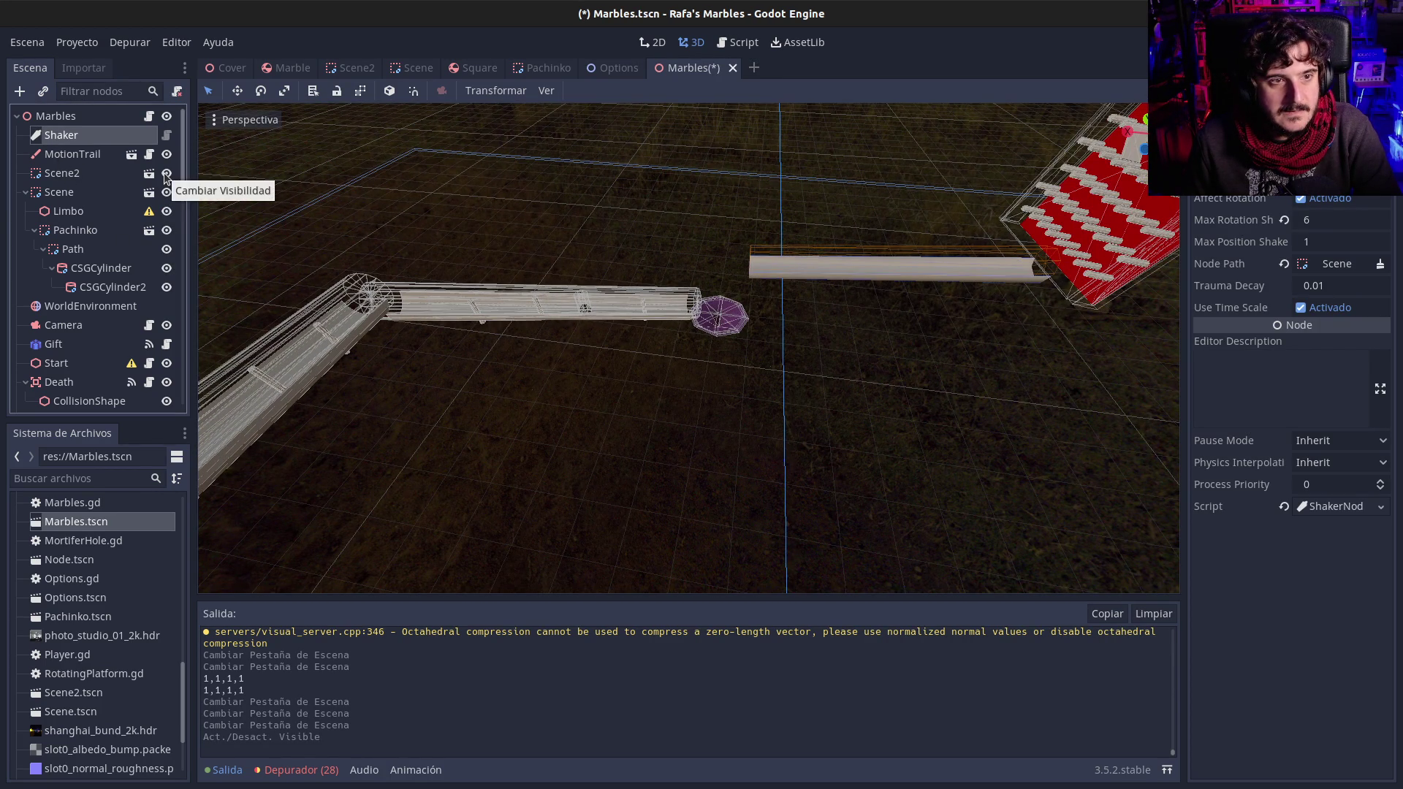
{"action": "left_click", "coordinate": [166, 176]}
{"action": "mouse_move", "coordinate": [313, 264]}
{"action": "left_mouse_down"}
{"action": "mouse_move", "coordinate": [409, 250]}
{"action": "mouse_move", "coordinate": [322, 260]}
{"action": "mouse_move", "coordinate": [293, 241]}
{"action": "left_mouse_up"}
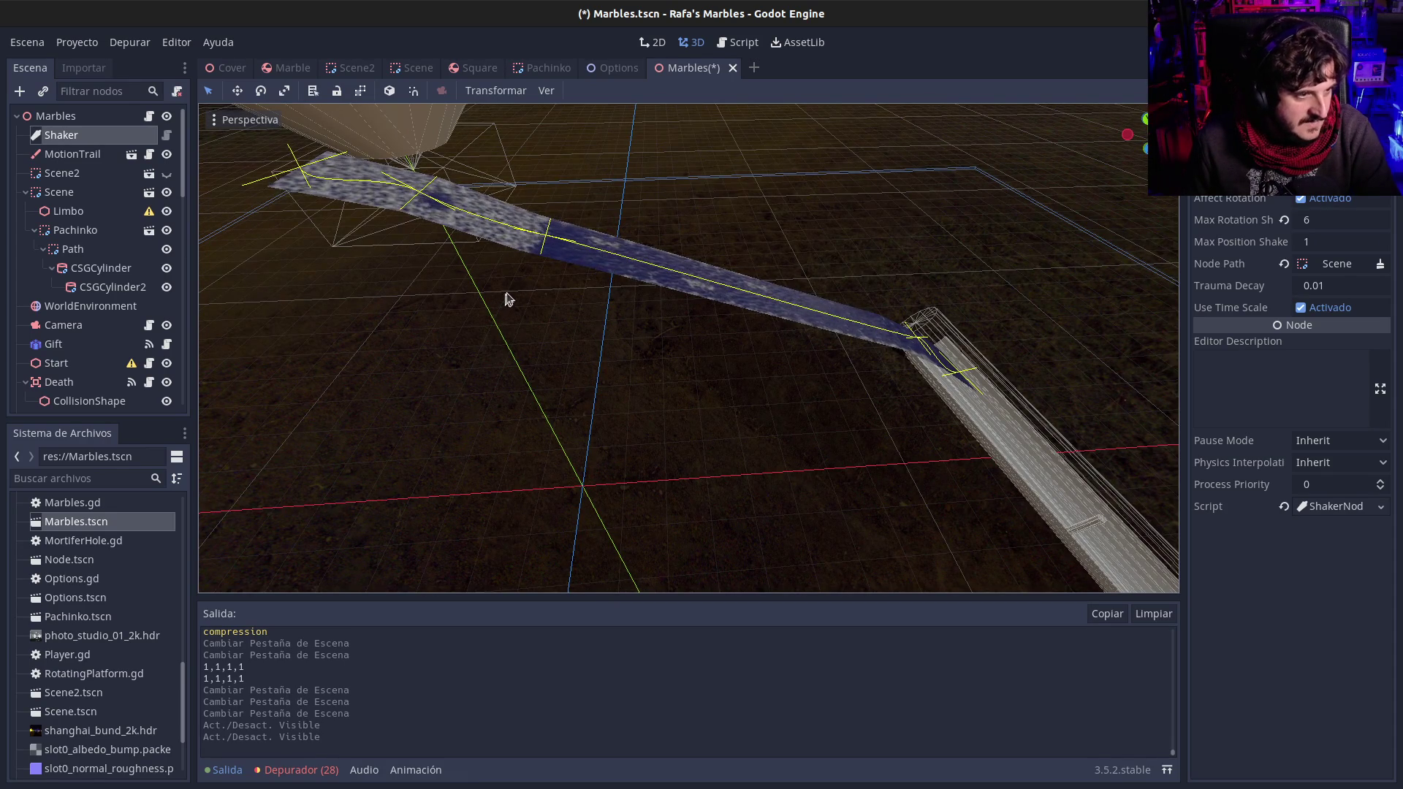
{"action": "mouse_move", "coordinate": [558, 275]}
{"action": "left_mouse_down"}
{"action": "mouse_move", "coordinate": [658, 256]}
{"action": "mouse_move", "coordinate": [526, 208]}
{"action": "mouse_move", "coordinate": [482, 212]}
{"action": "mouse_move", "coordinate": [558, 278]}
{"action": "left_mouse_up"}
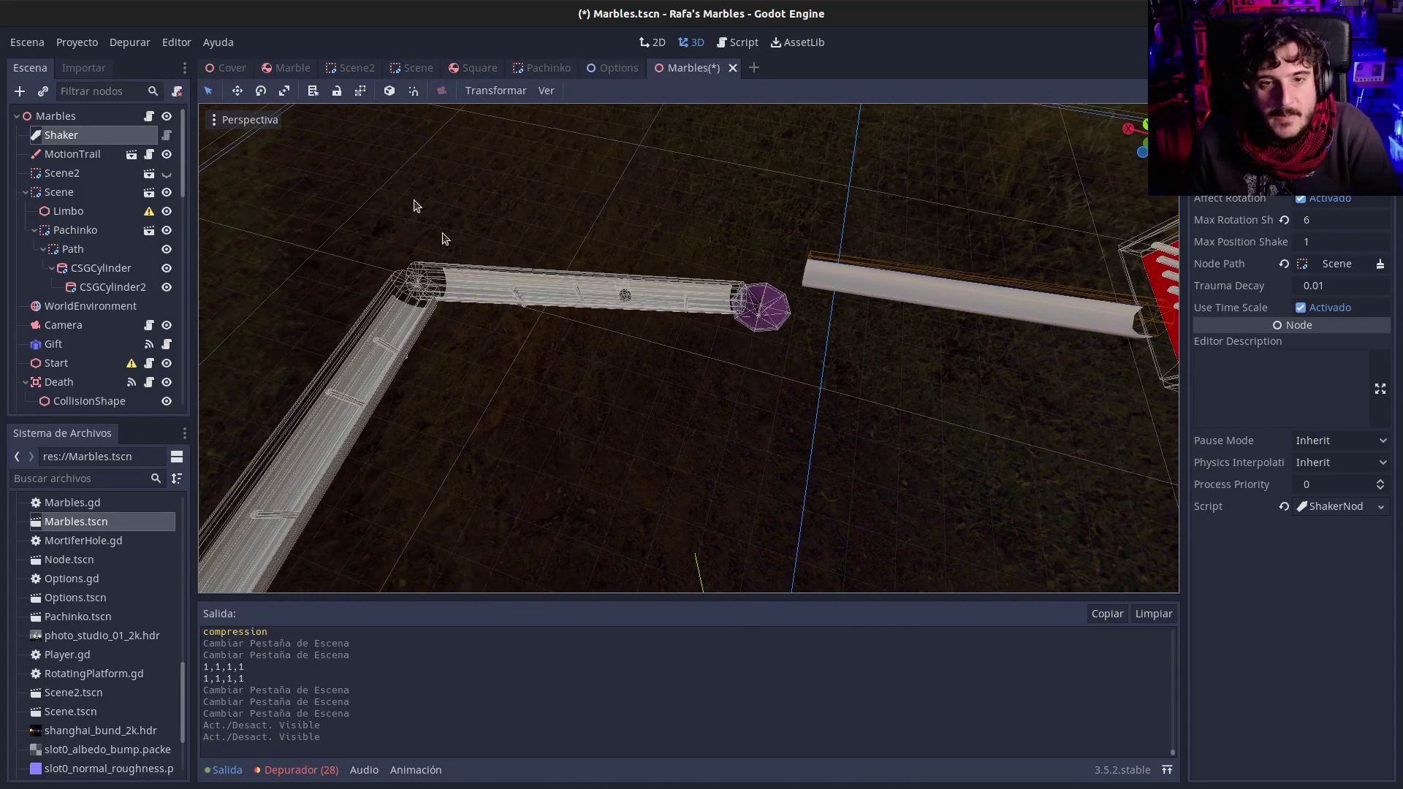
{"action": "left_click", "coordinate": [619, 292]}
Step: Orbit around the tube's purple end, select Limbo, Pachinko and Scene, and open Scene.tscn in its own tab
{"action": "scroll", "coordinate": [621, 328], "scroll_direction": "up", "scroll_amount": 5}
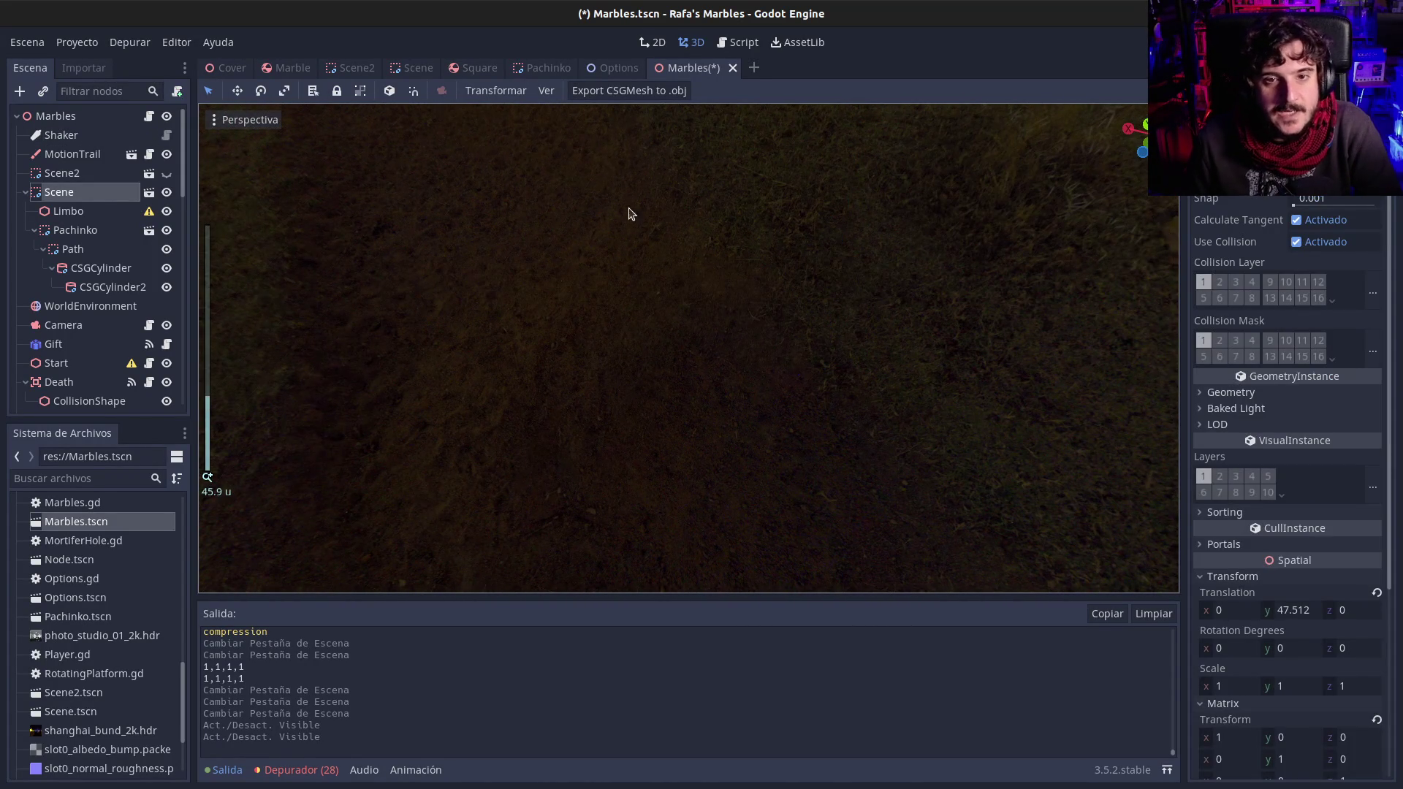
{"action": "scroll", "coordinate": [629, 216], "scroll_direction": "down", "scroll_amount": 5}
{"action": "mouse_move", "coordinate": [629, 216]}
{"action": "left_mouse_down"}
{"action": "mouse_move", "coordinate": [592, 241]}
{"action": "mouse_move", "coordinate": [634, 199]}
{"action": "left_mouse_up"}
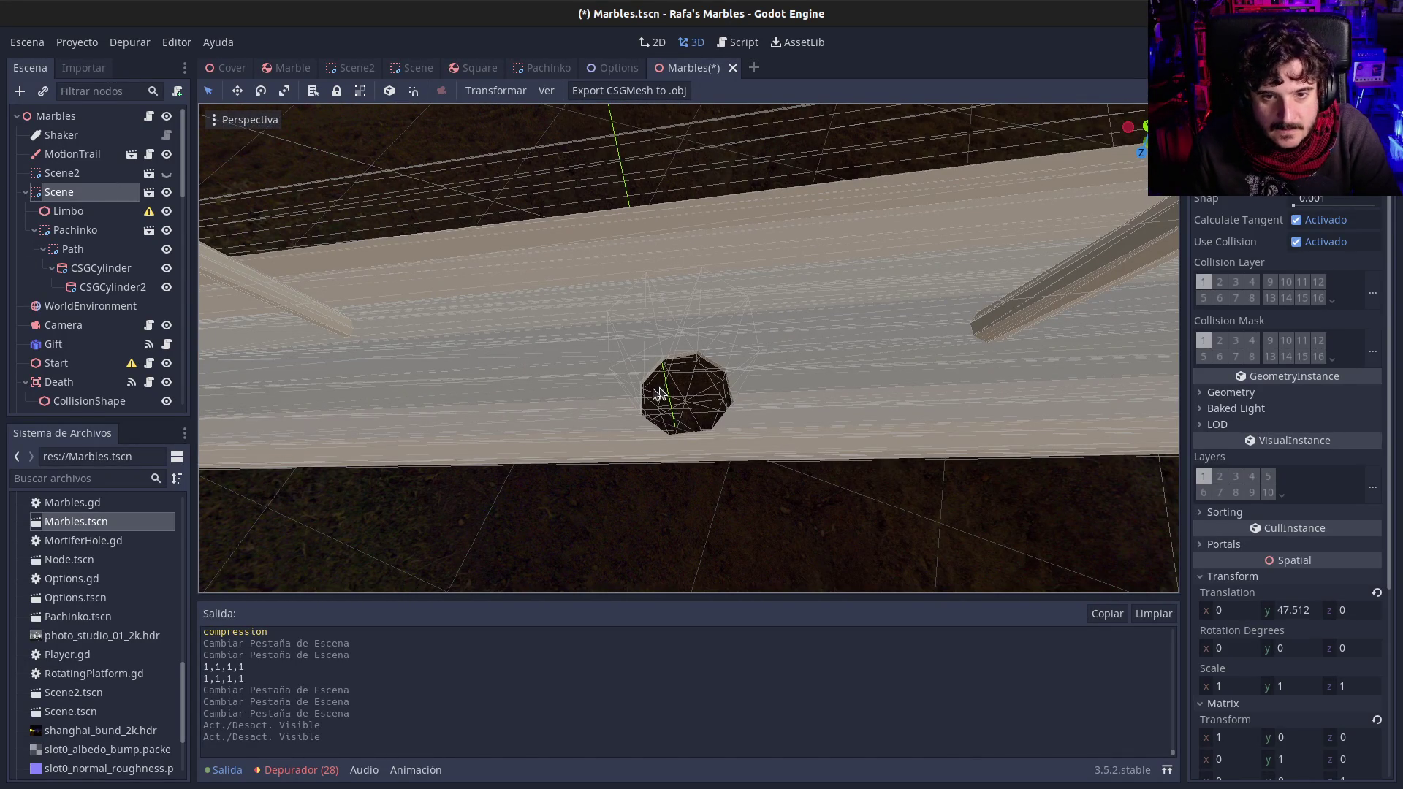
{"action": "left_click", "coordinate": [67, 212]}
{"action": "left_click", "coordinate": [82, 232]}
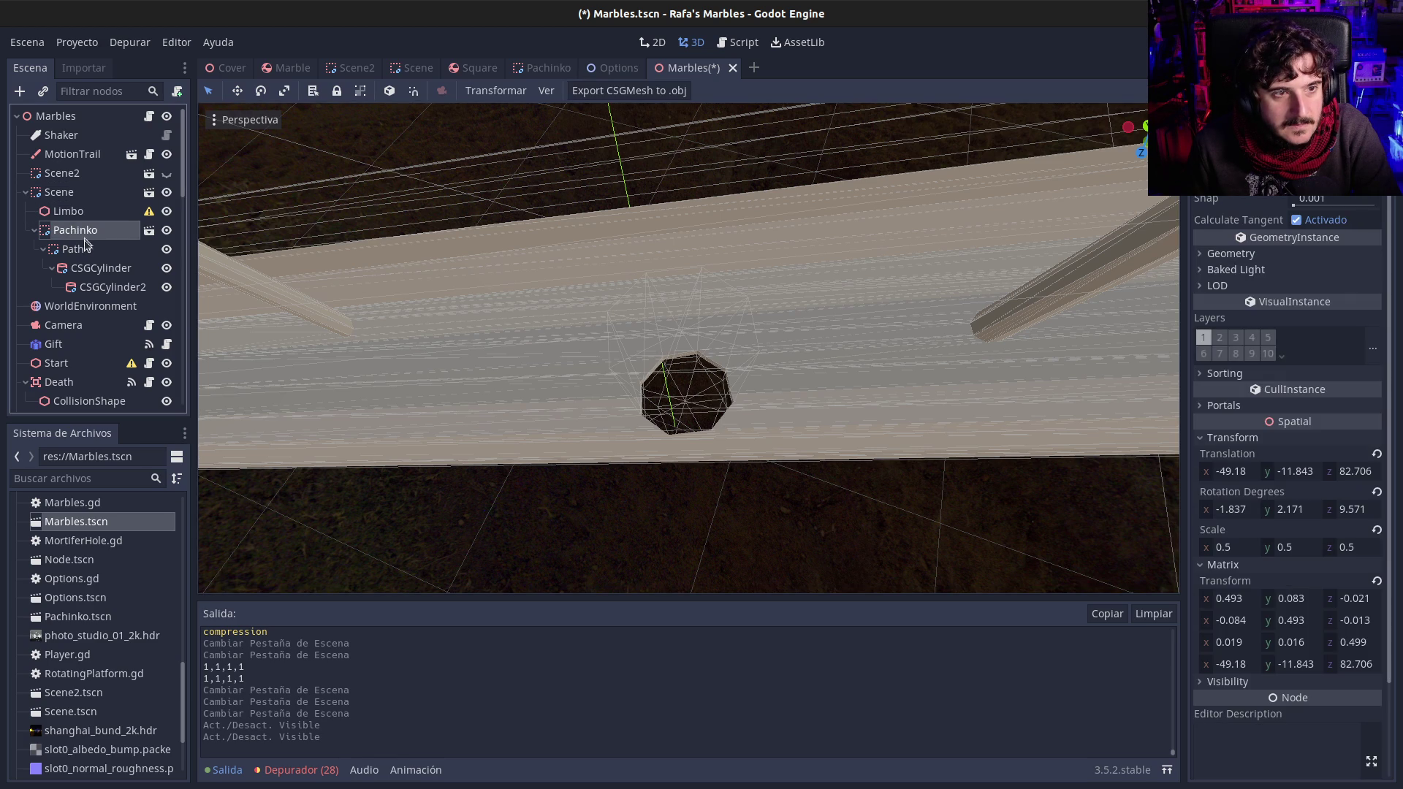
{"action": "left_click", "coordinate": [62, 192]}
{"action": "left_click", "coordinate": [148, 192]}
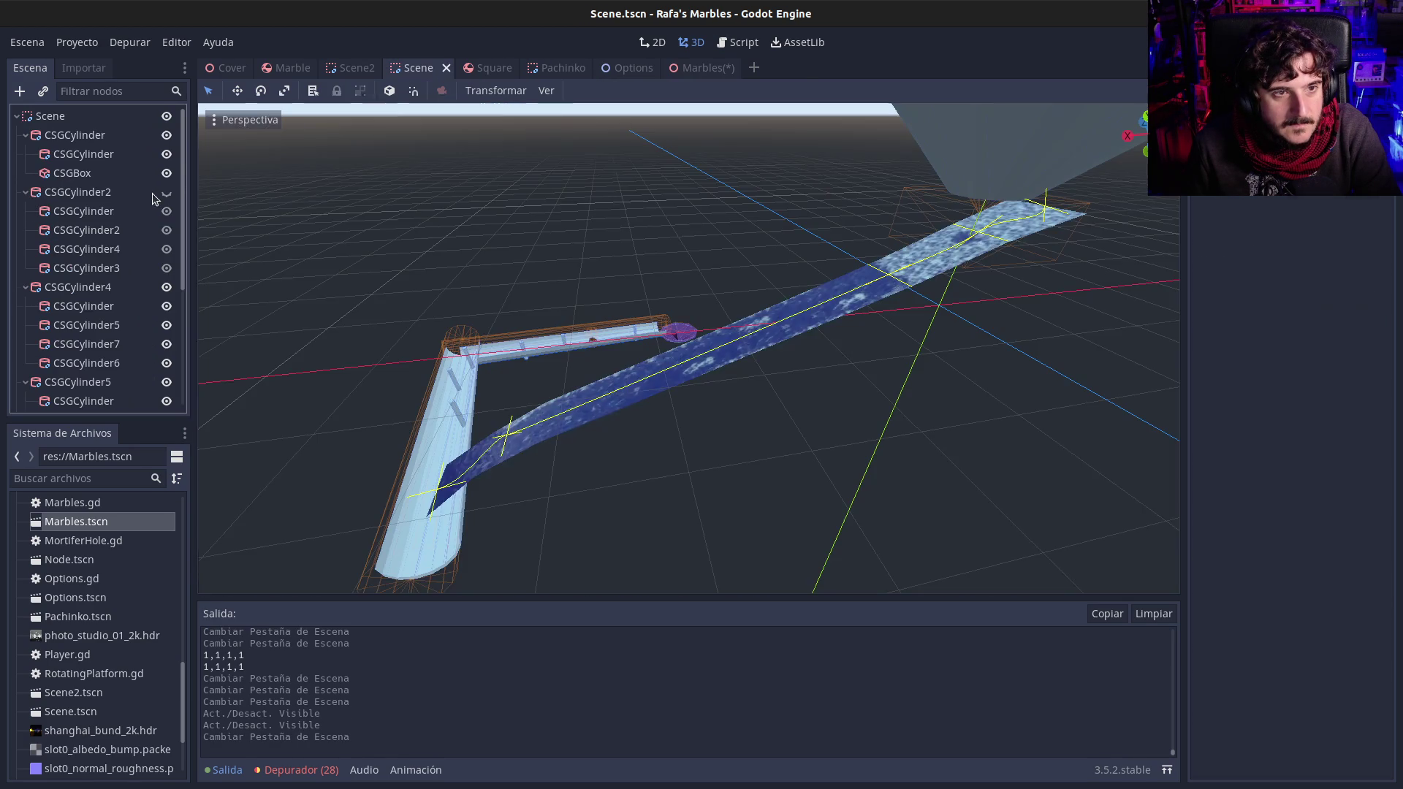
Step: Examine the CSGCylinder2 group, its inner piece, CSGCylinder10 and the CSGCylinder5 group
{"action": "left_click", "coordinate": [70, 191]}
{"action": "left_click", "coordinate": [80, 229]}
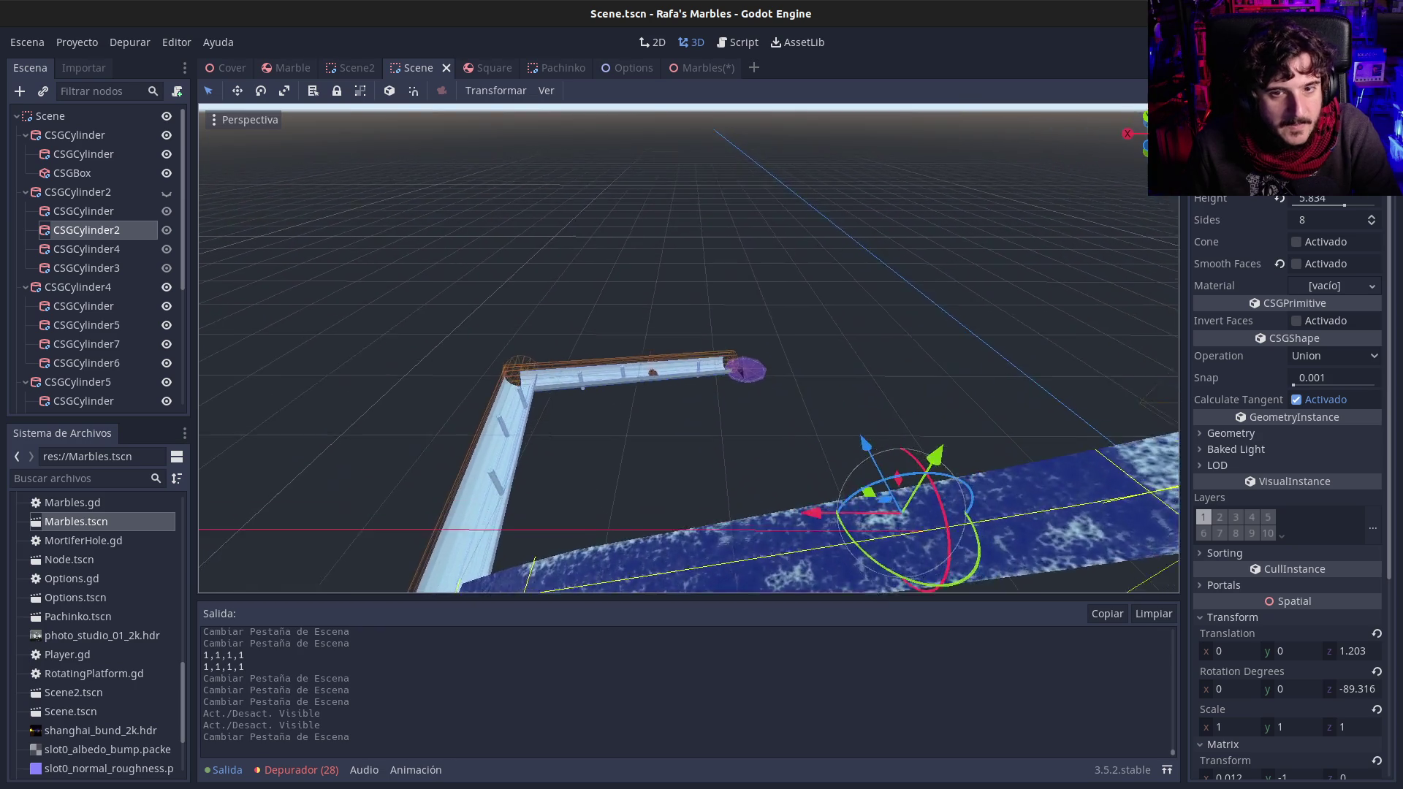
{"action": "left_click", "coordinate": [670, 346]}
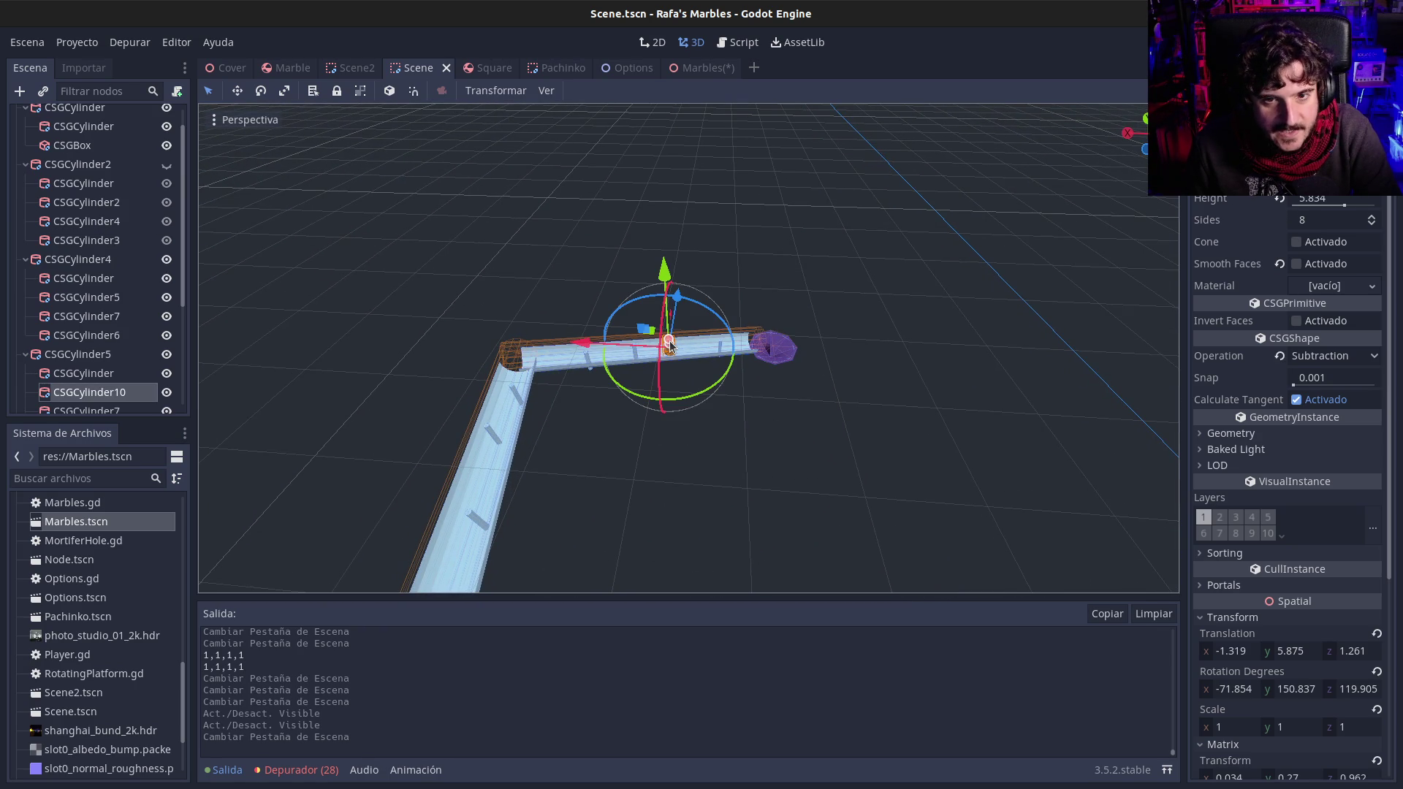
{"action": "scroll", "coordinate": [105, 316], "scroll_direction": "down", "scroll_amount": 5}
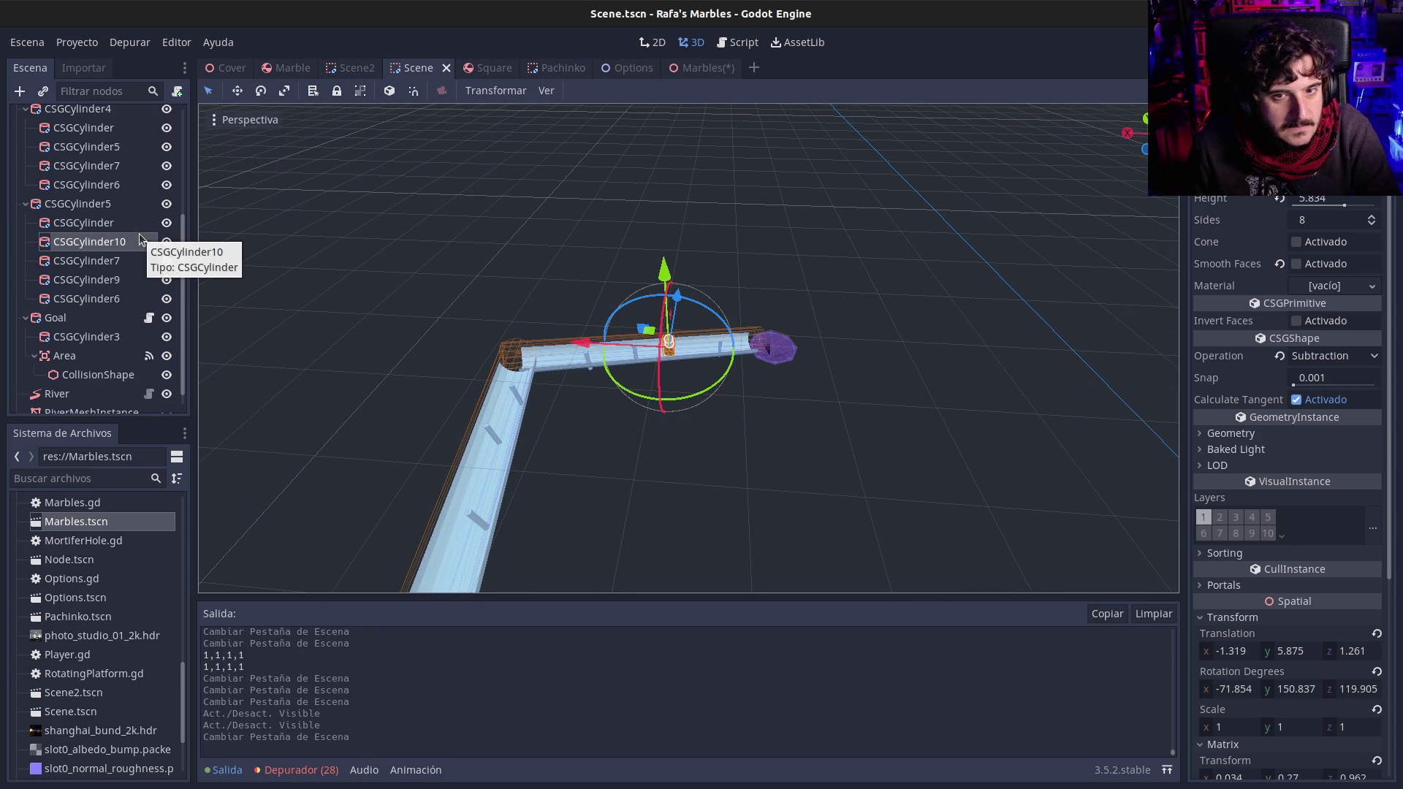
{"action": "left_click", "coordinate": [117, 205]}
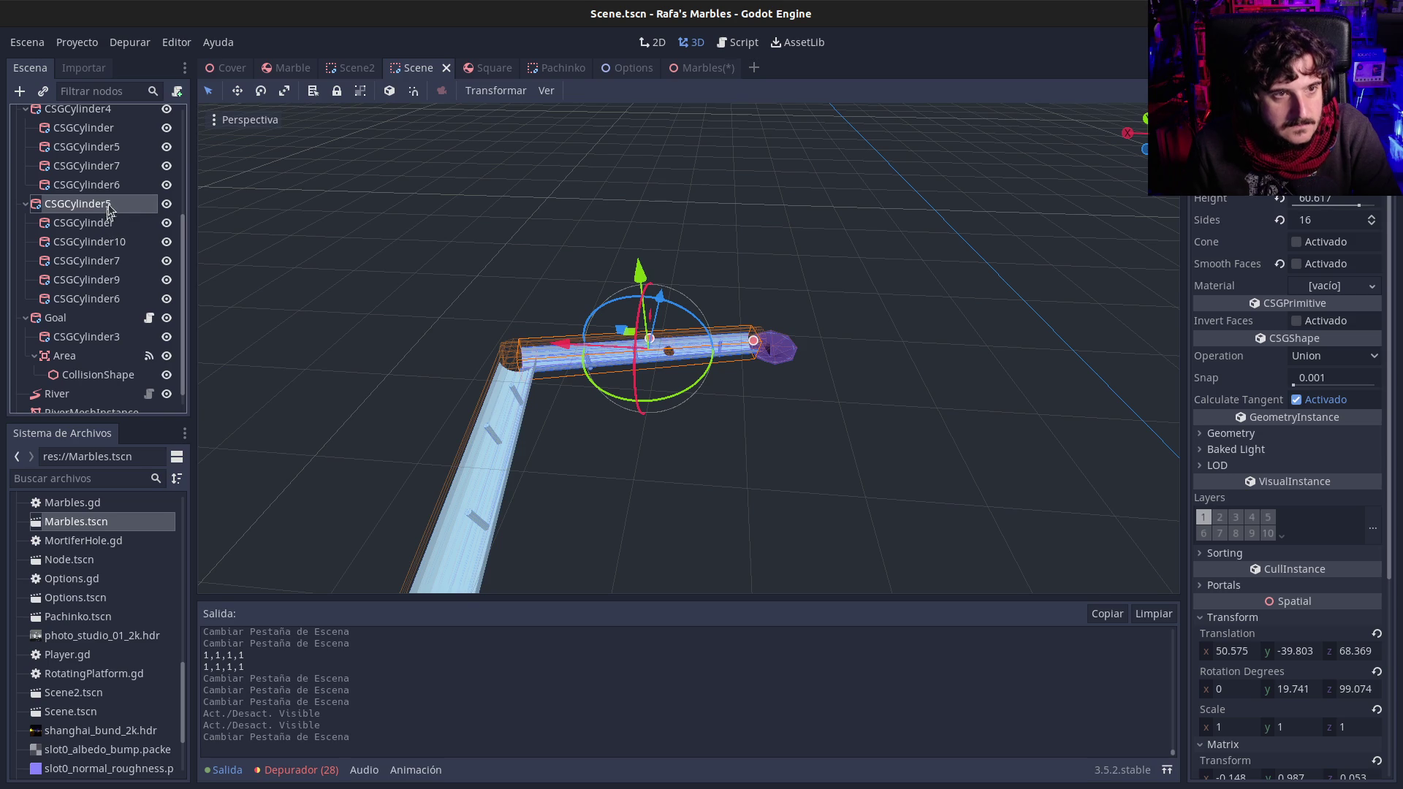
Step: Return to Marbles.tscn and toggle the visibility of Scene2 and the Scene track
{"action": "left_click", "coordinate": [724, 69]}
{"action": "left_click", "coordinate": [166, 175]}
{"action": "left_click", "coordinate": [166, 194]}
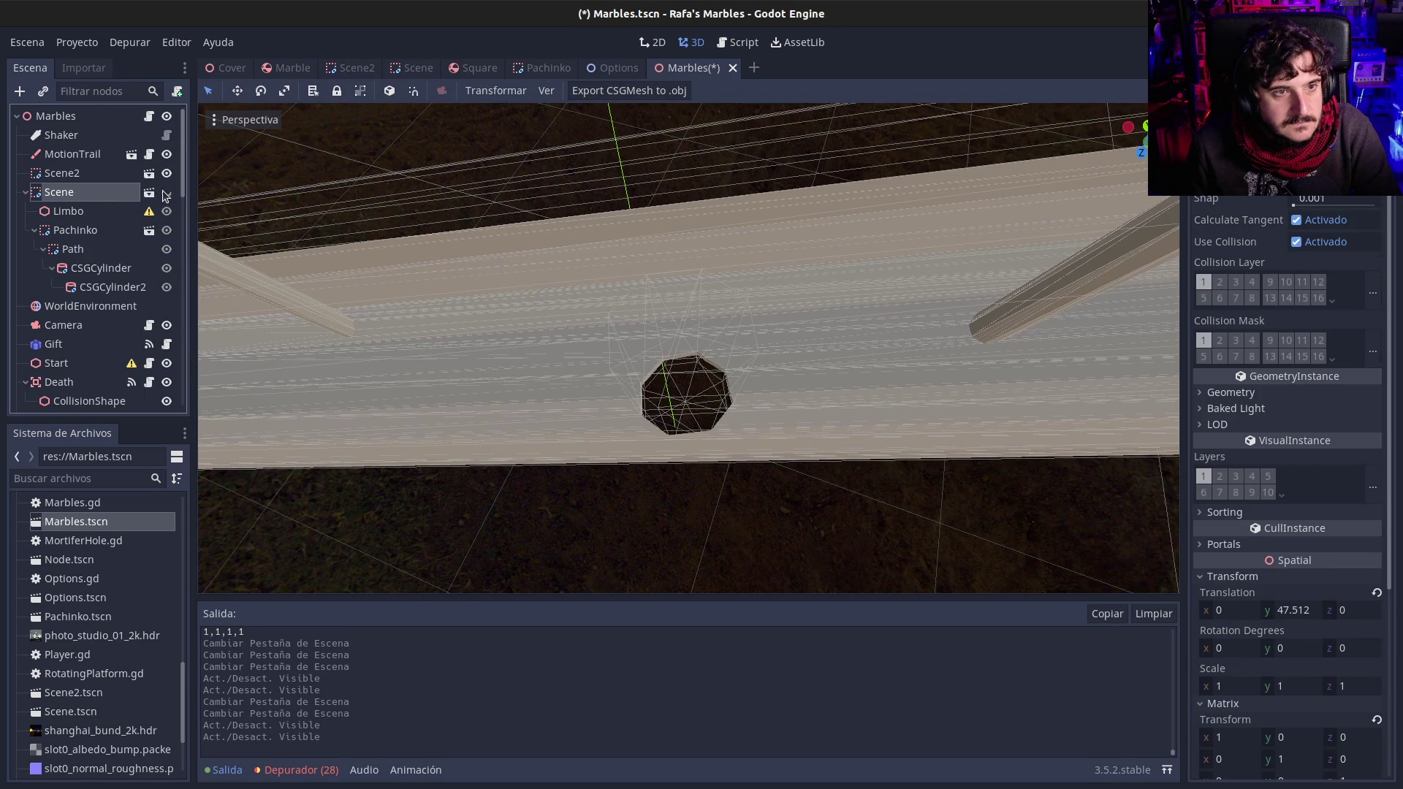
Step: Select Scene, Pachinko, CSGCylinder and Limbo, then open Scene2 for editing and save it
{"action": "left_click", "coordinate": [45, 193]}
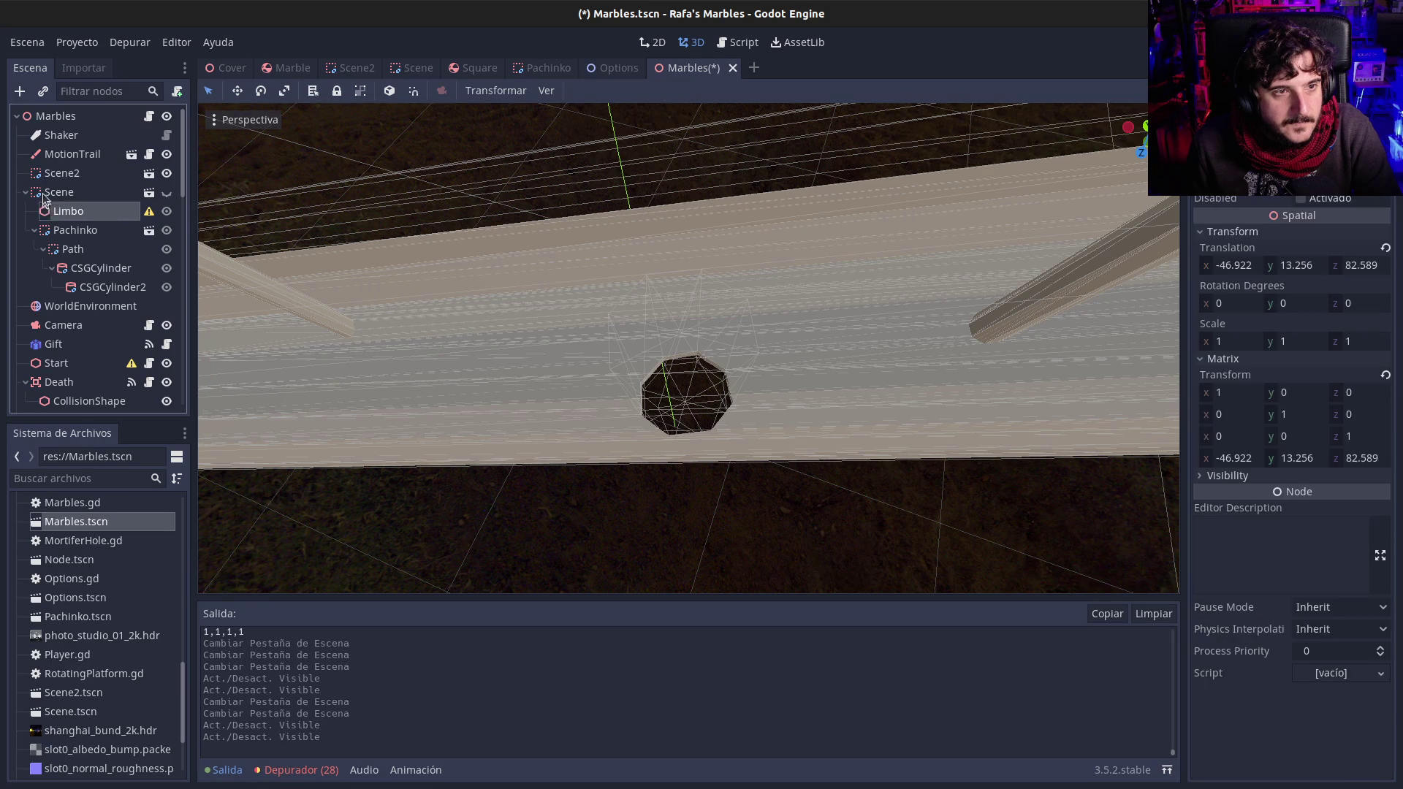
{"action": "left_click", "coordinate": [75, 232]}
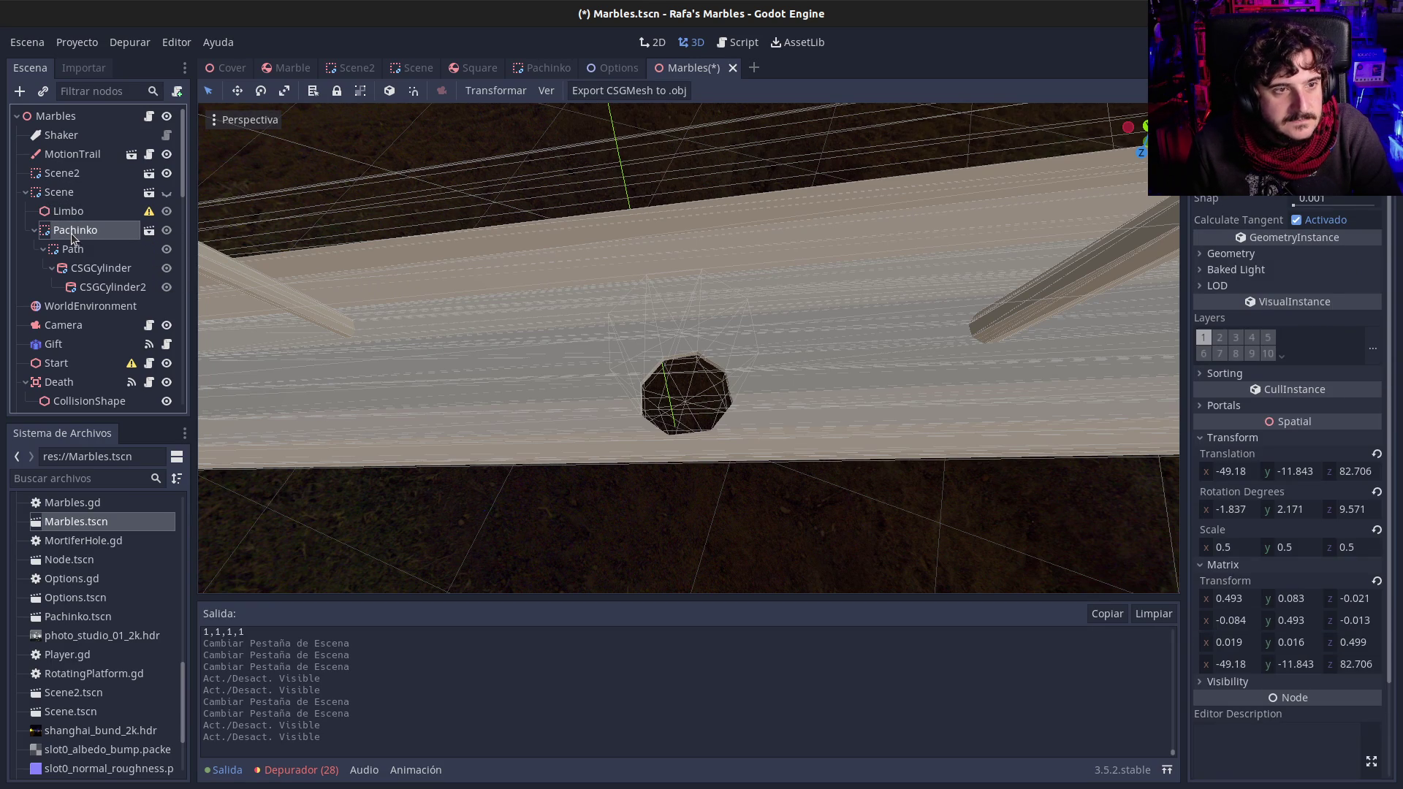
{"action": "left_click", "coordinate": [80, 268]}
{"action": "left_click", "coordinate": [45, 212]}
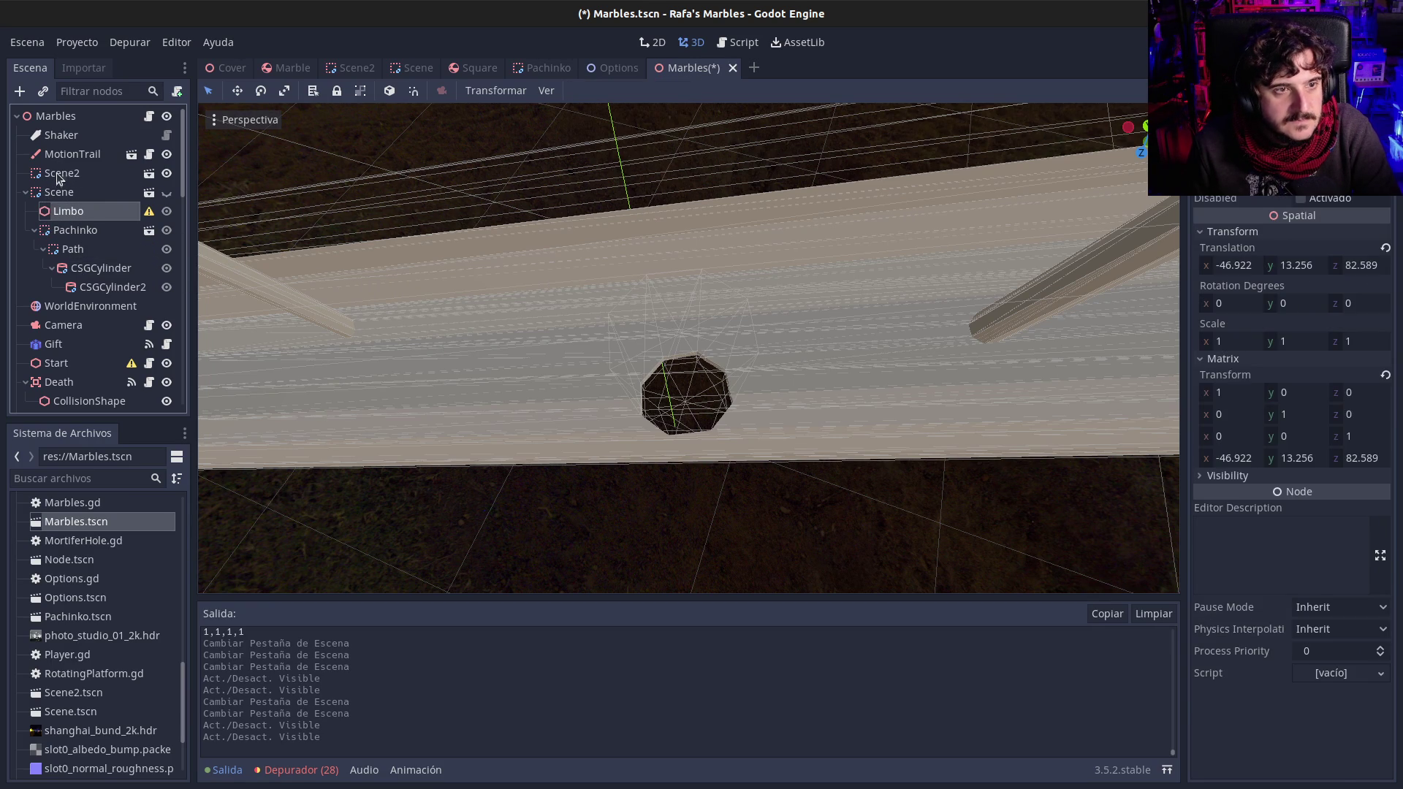
{"action": "left_click", "coordinate": [148, 174]}
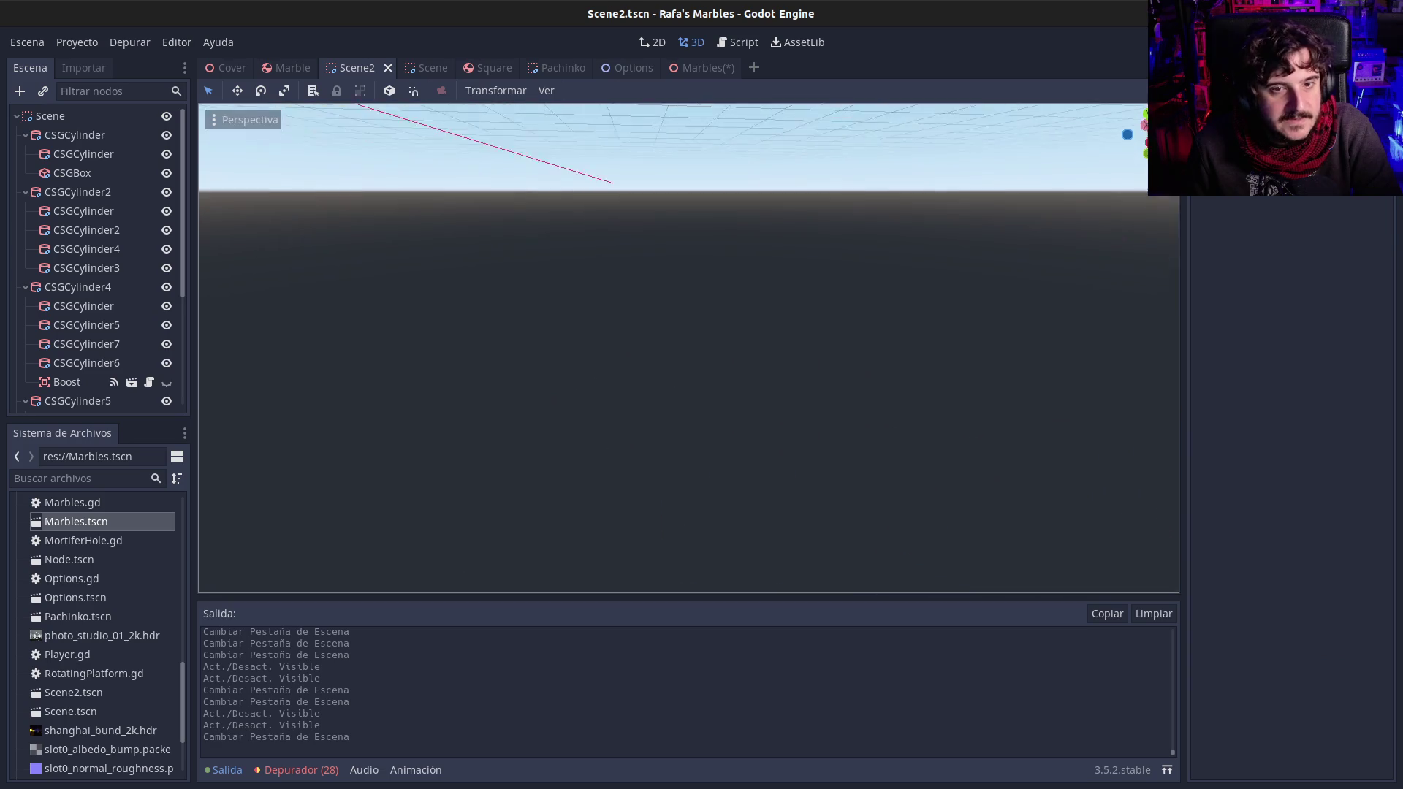
{"action": "key", "text": "ctrl+s"}
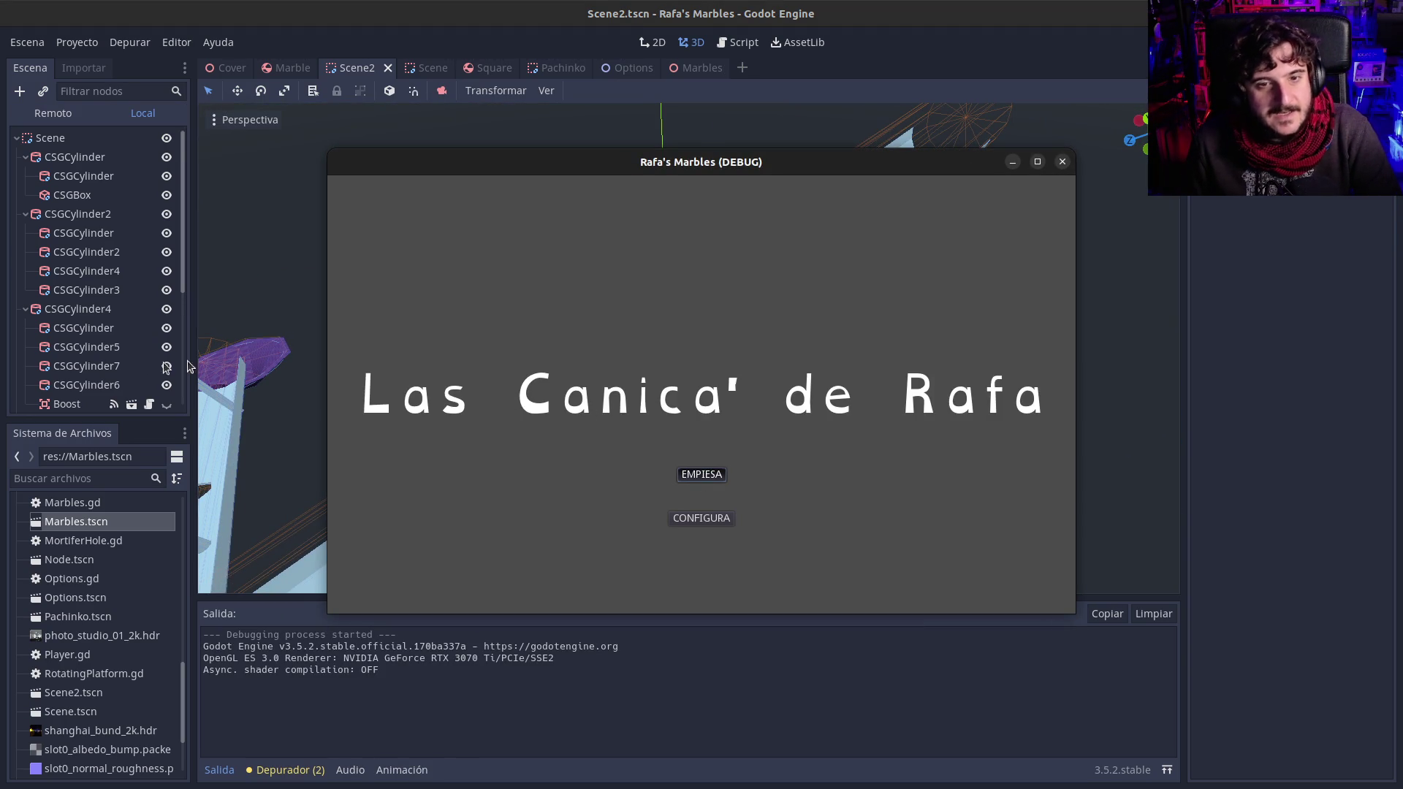
Step: Start the race from the title screen and maximize the game window
{"action": "key", "text": "Return"}
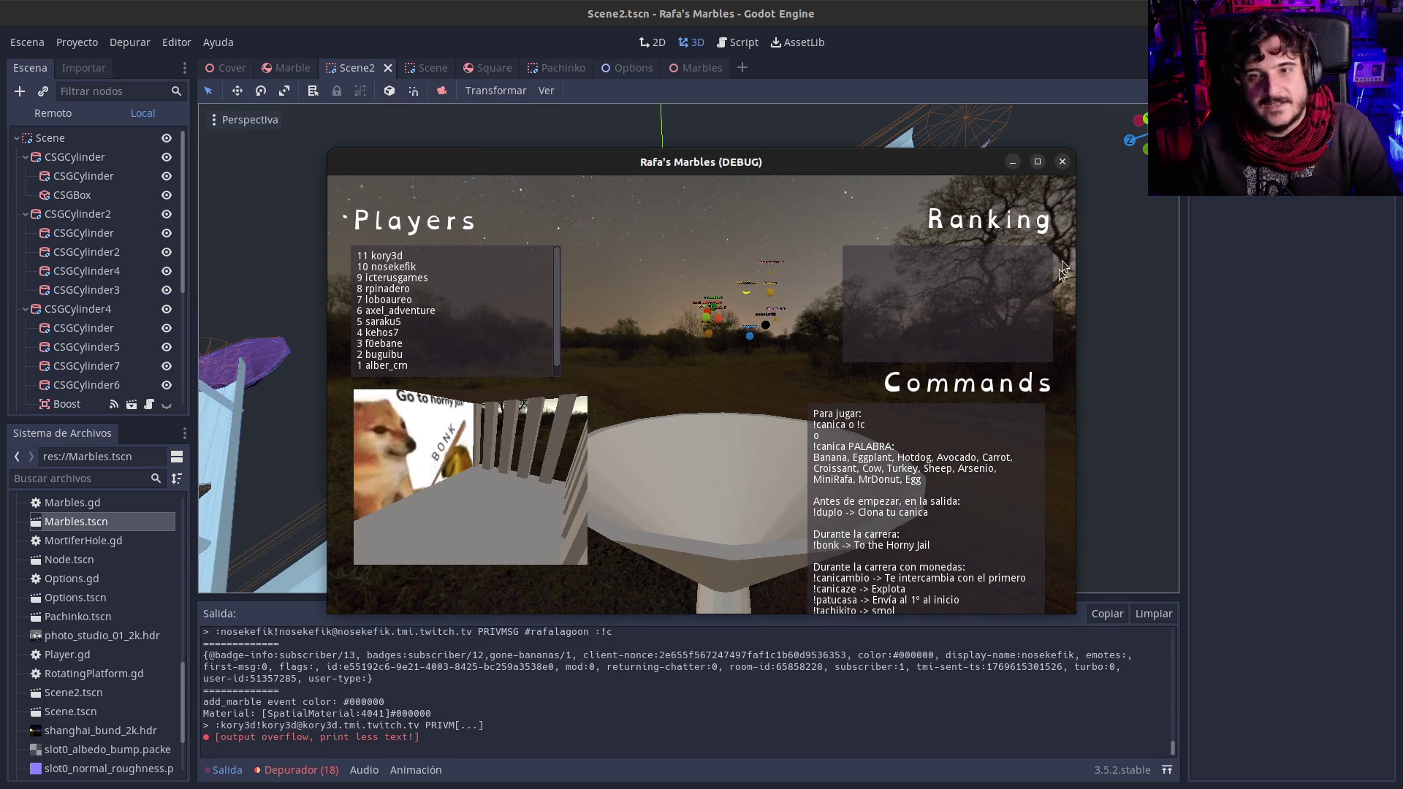
{"action": "left_click", "coordinate": [1037, 162]}
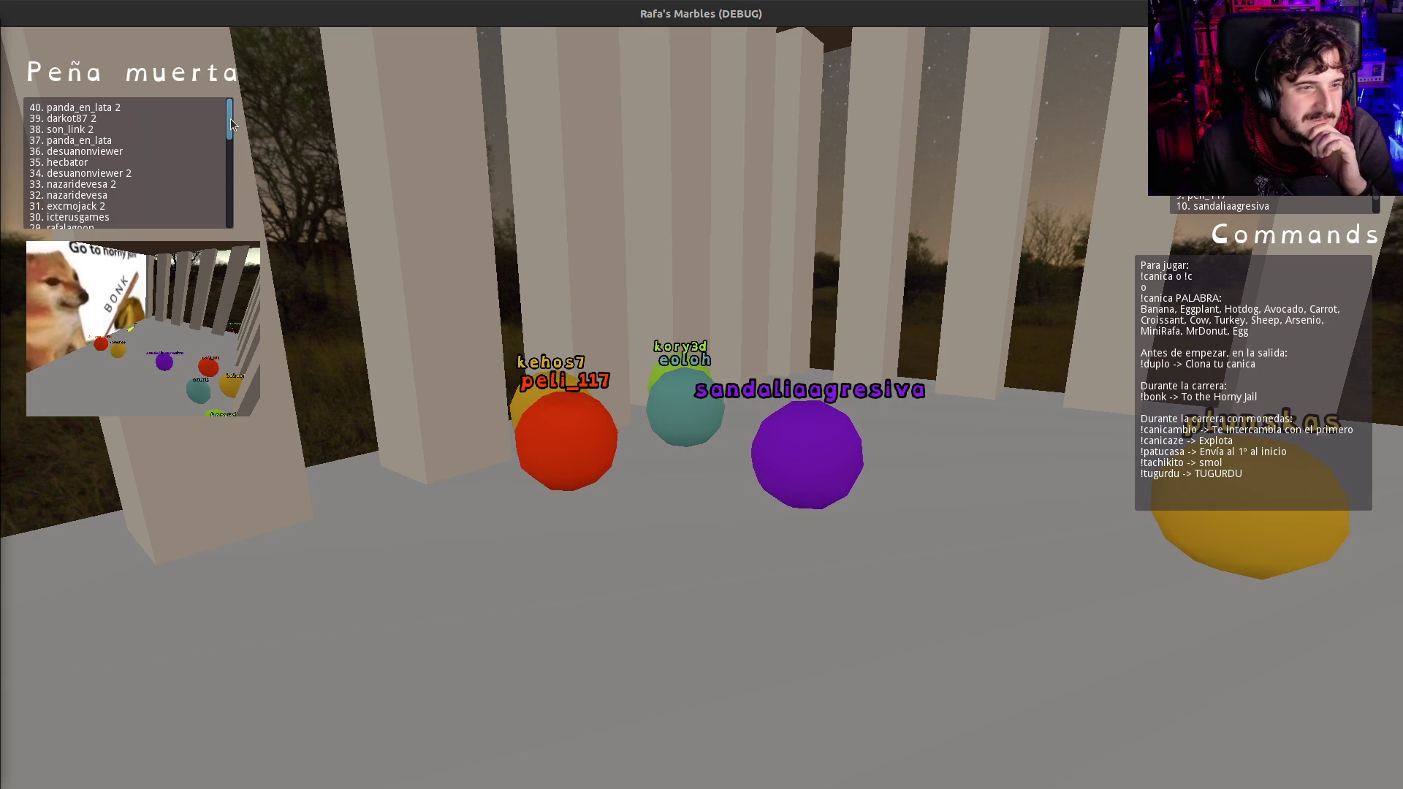
Step: Scroll the Peña muerta list, then close the game window to end debugging
{"action": "mouse_move", "coordinate": [228, 119]}
{"action": "left_mouse_down"}
{"action": "mouse_move", "coordinate": [212, 201]}
{"action": "mouse_move", "coordinate": [225, 114]}
{"action": "left_mouse_up"}
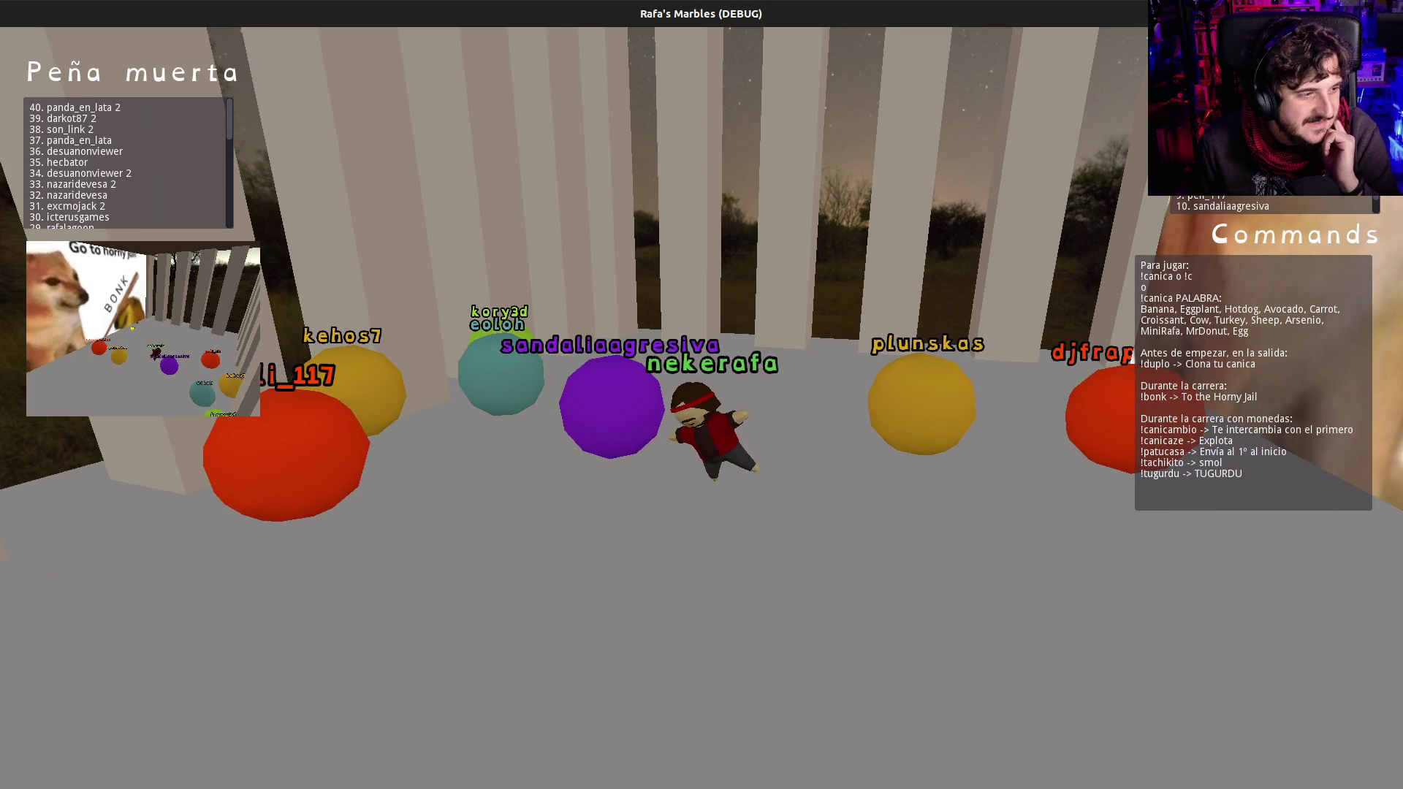
{"action": "key", "text": "alt+F4"}
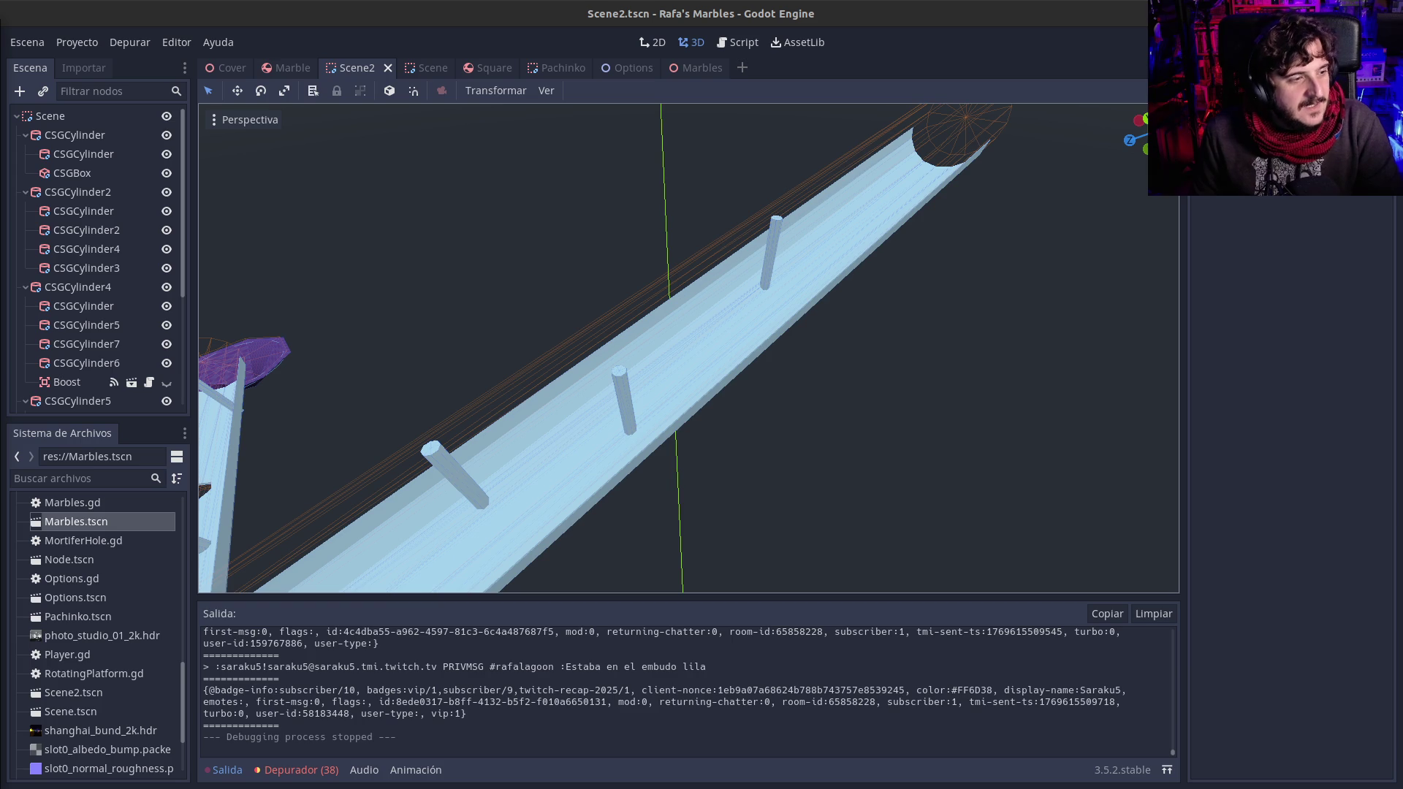
Step: Run the project with F5 and choose EMPIESA on the title menu
{"action": "key", "text": "F5"}
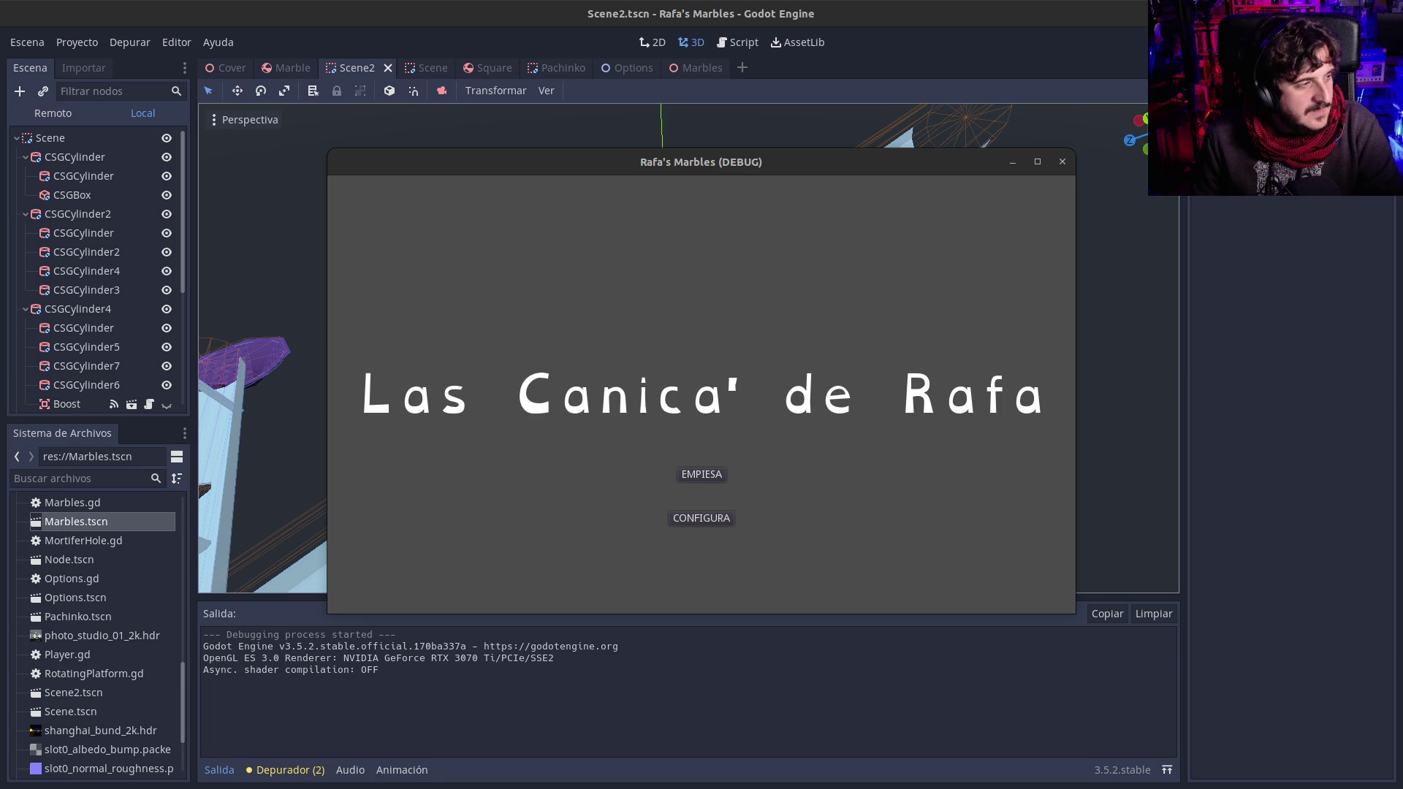
{"action": "left_click", "coordinate": [703, 476]}
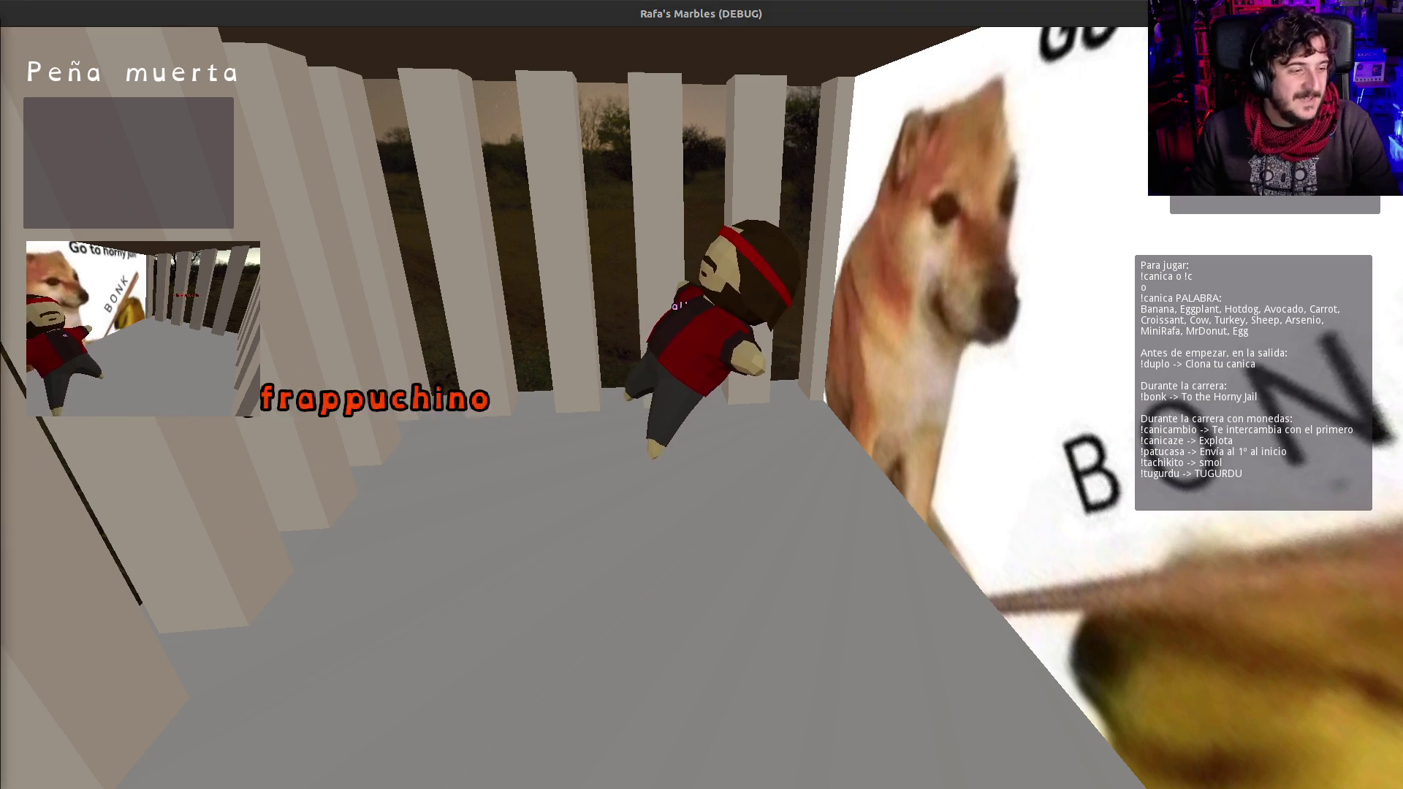
Step: Close the game, relaunch it with F5, choose EMPIESA and maximize the game window
{"action": "key", "text": "alt+F4"}
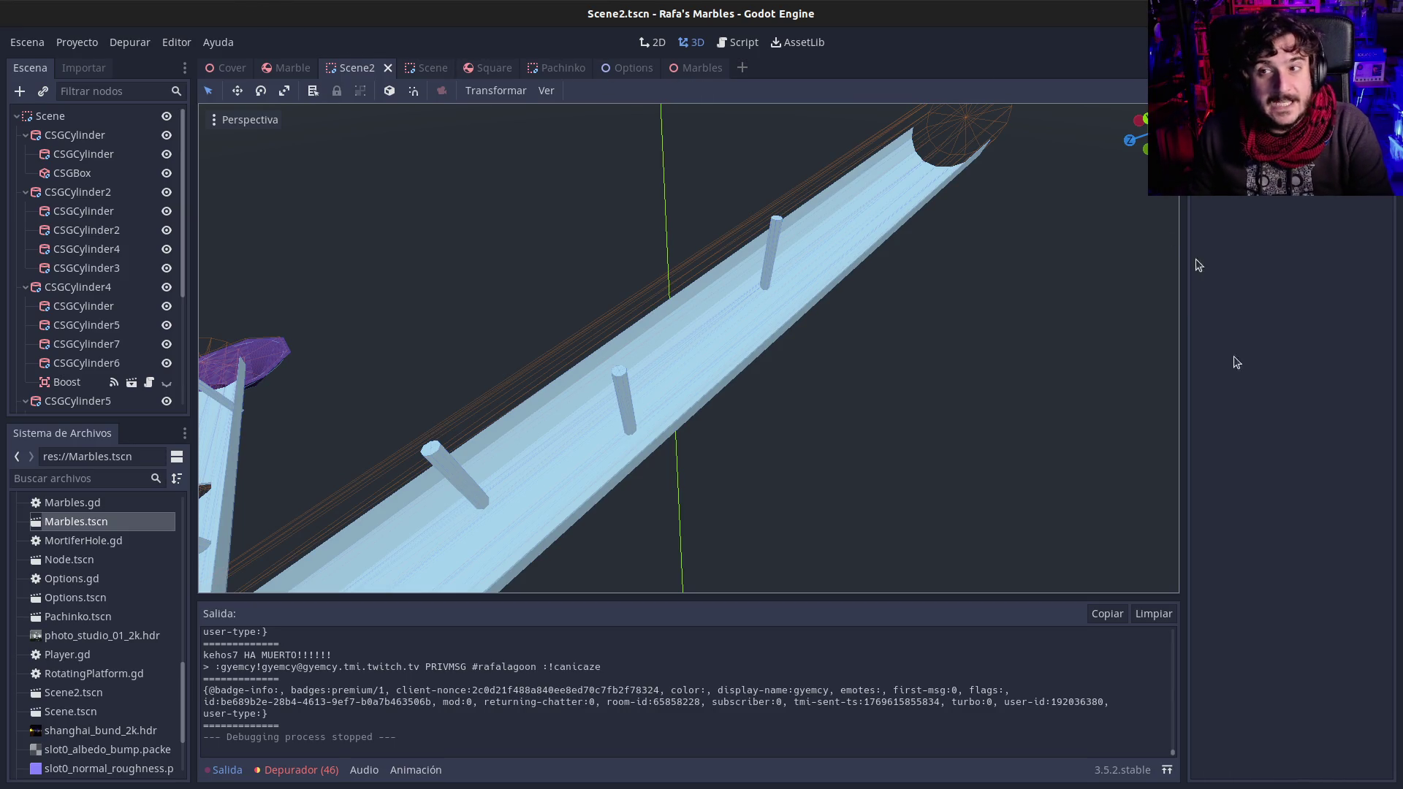
{"action": "key", "text": "F5"}
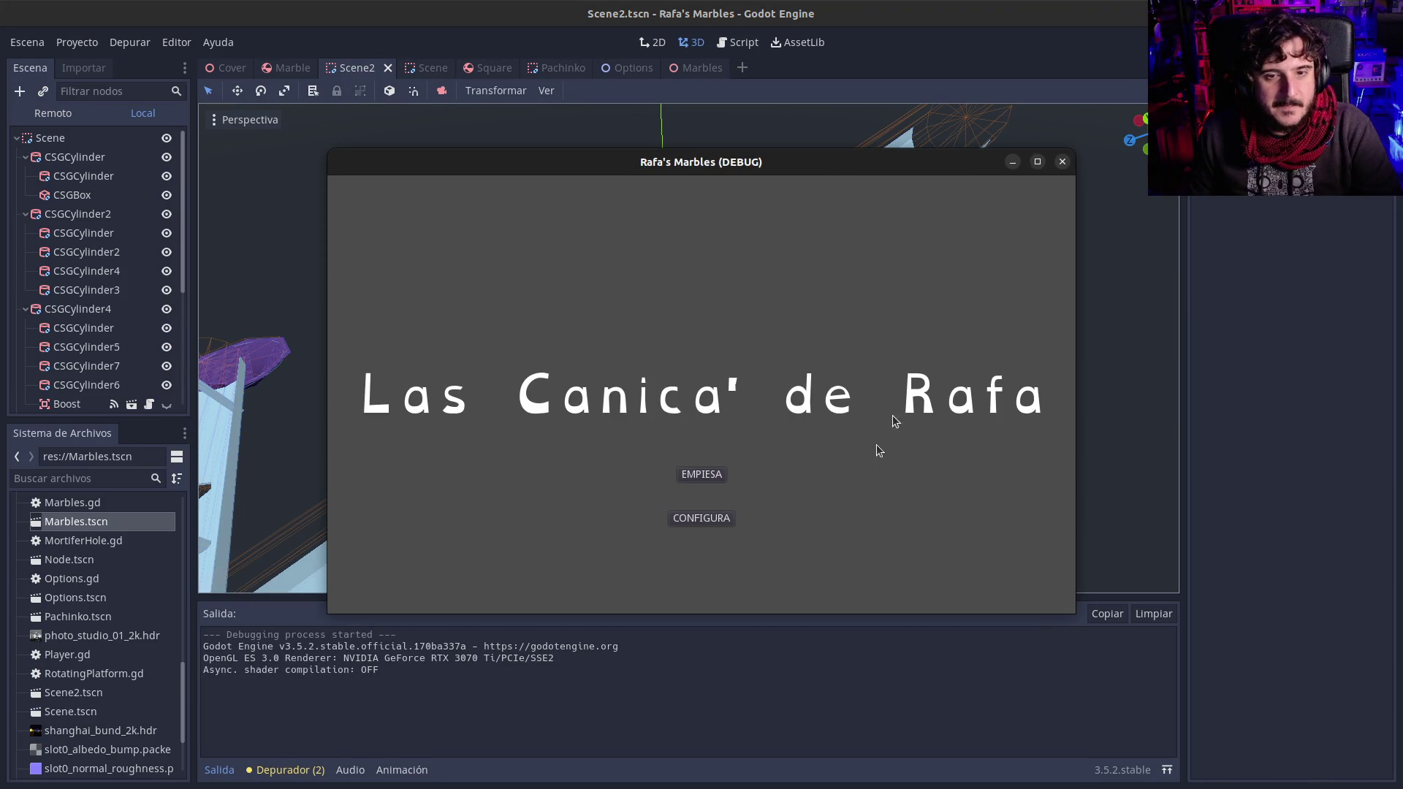
{"action": "left_click", "coordinate": [699, 475]}
{"action": "left_click", "coordinate": [1038, 162]}
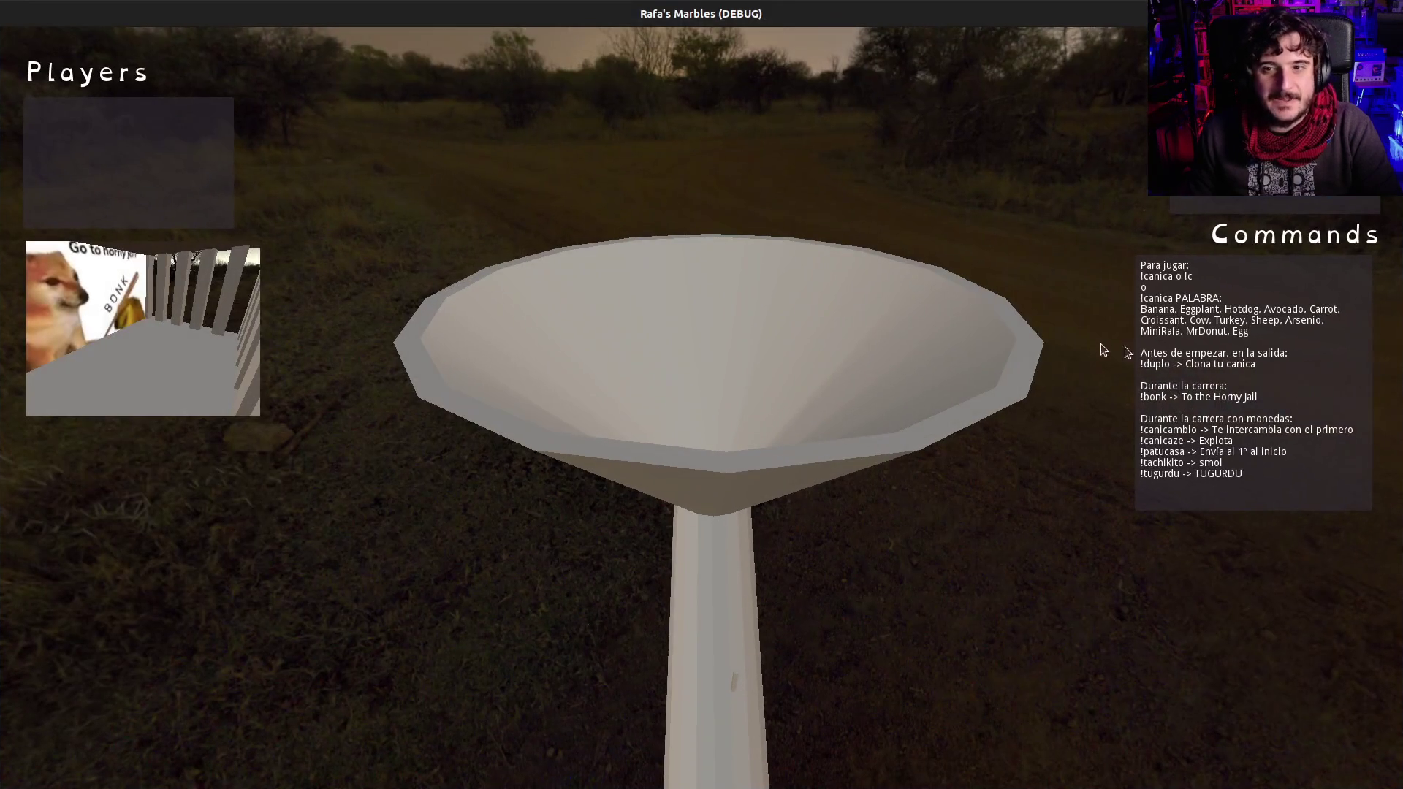
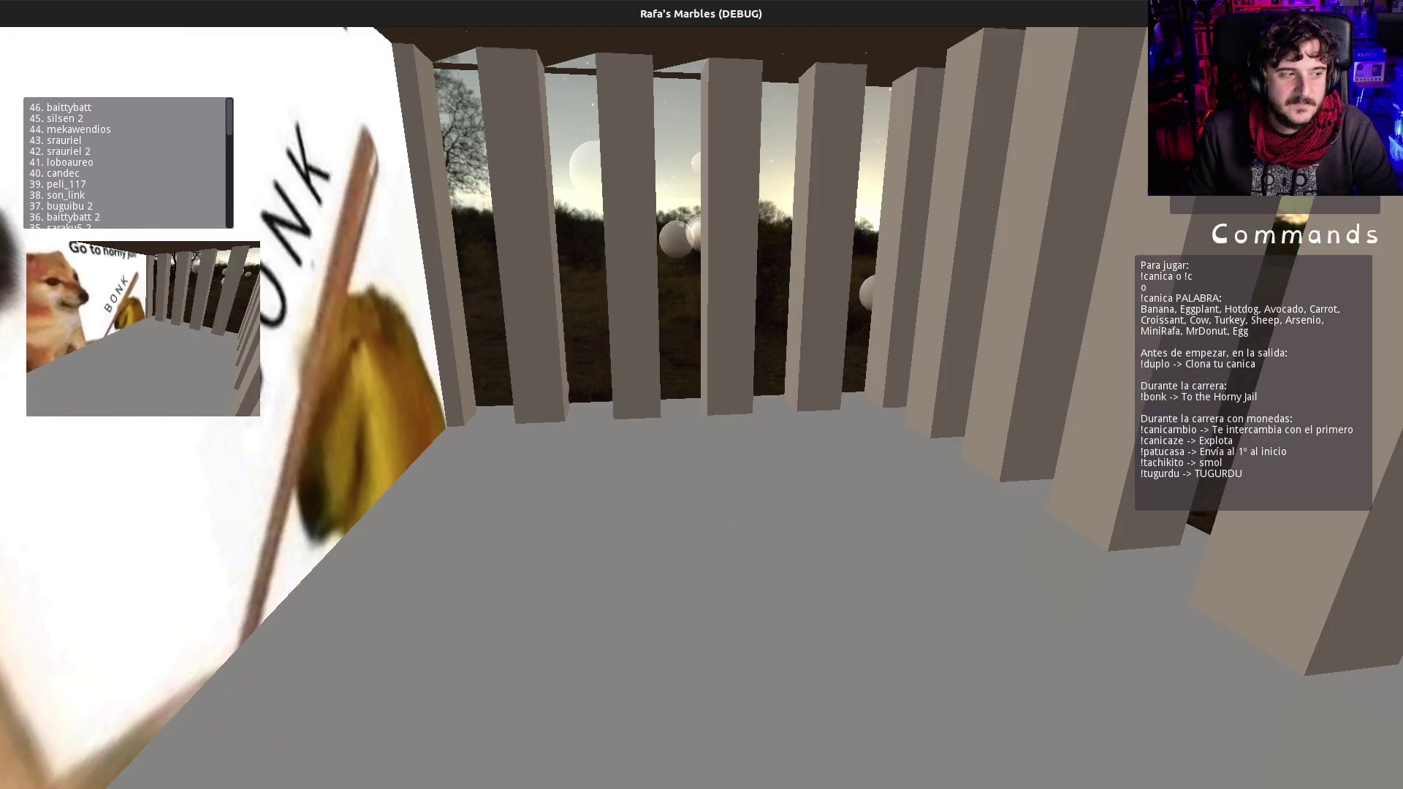
Step: Stop the running Rafa's Marbles game with F8 to return to the editor
{"action": "key", "text": "F8"}
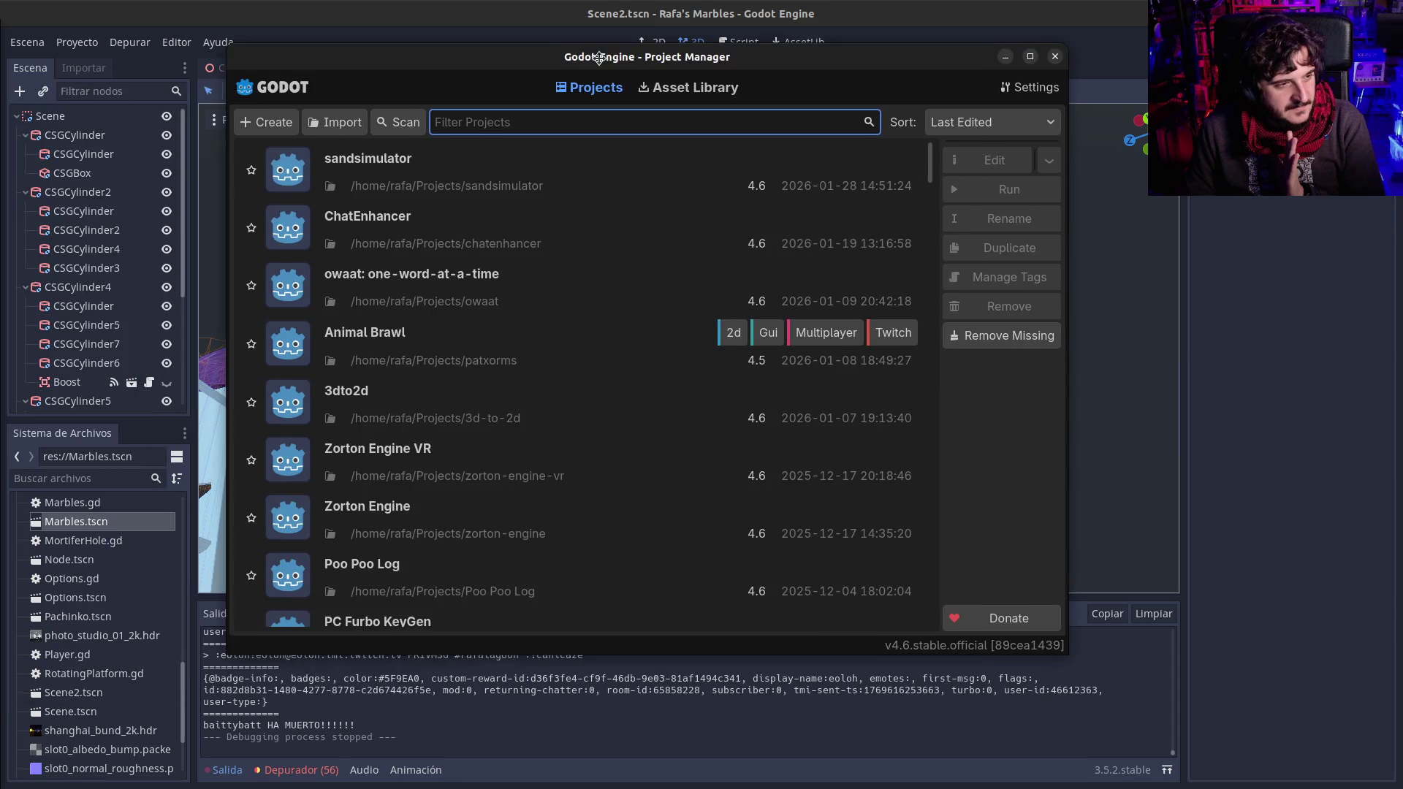
Step: Start a new project from the Project Manager, showing the default name New Game Project
{"action": "left_click_drag", "start_coordinate": [597, 64], "coordinate": [592, 79]}
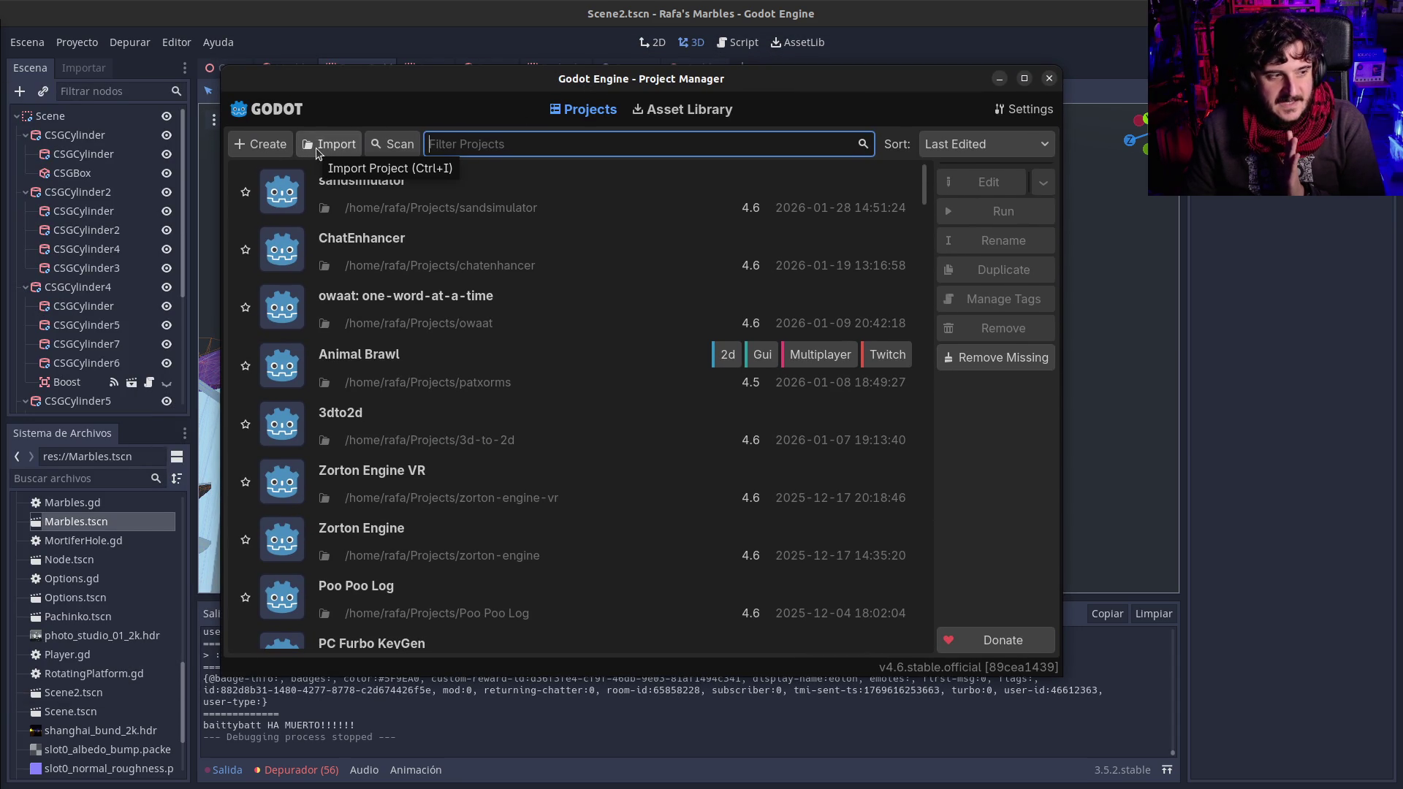
{"action": "left_click", "coordinate": [276, 146]}
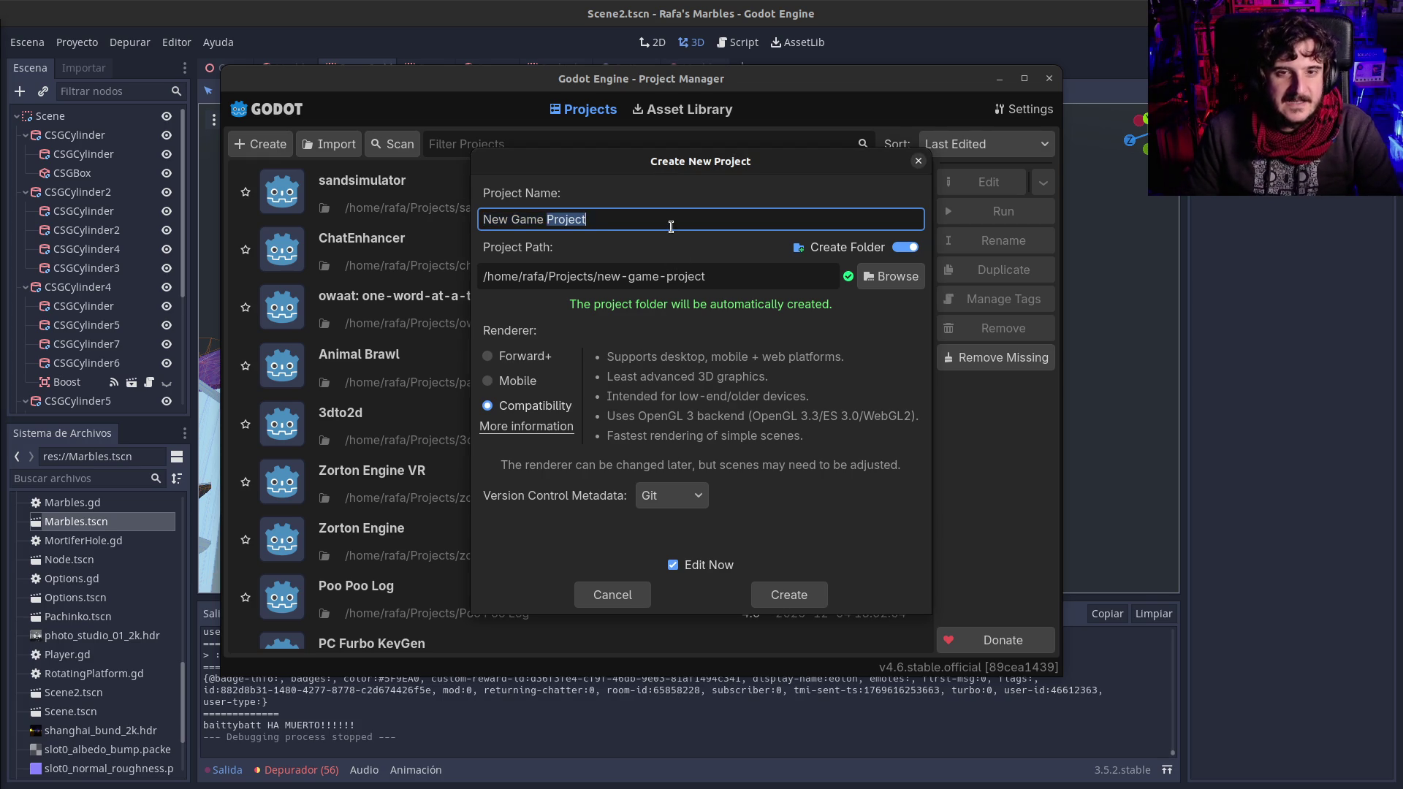
Step: Type the project name 'My Marbelous Marbles', correcting typos along the way
{"action": "type", "text": "My Marb"}
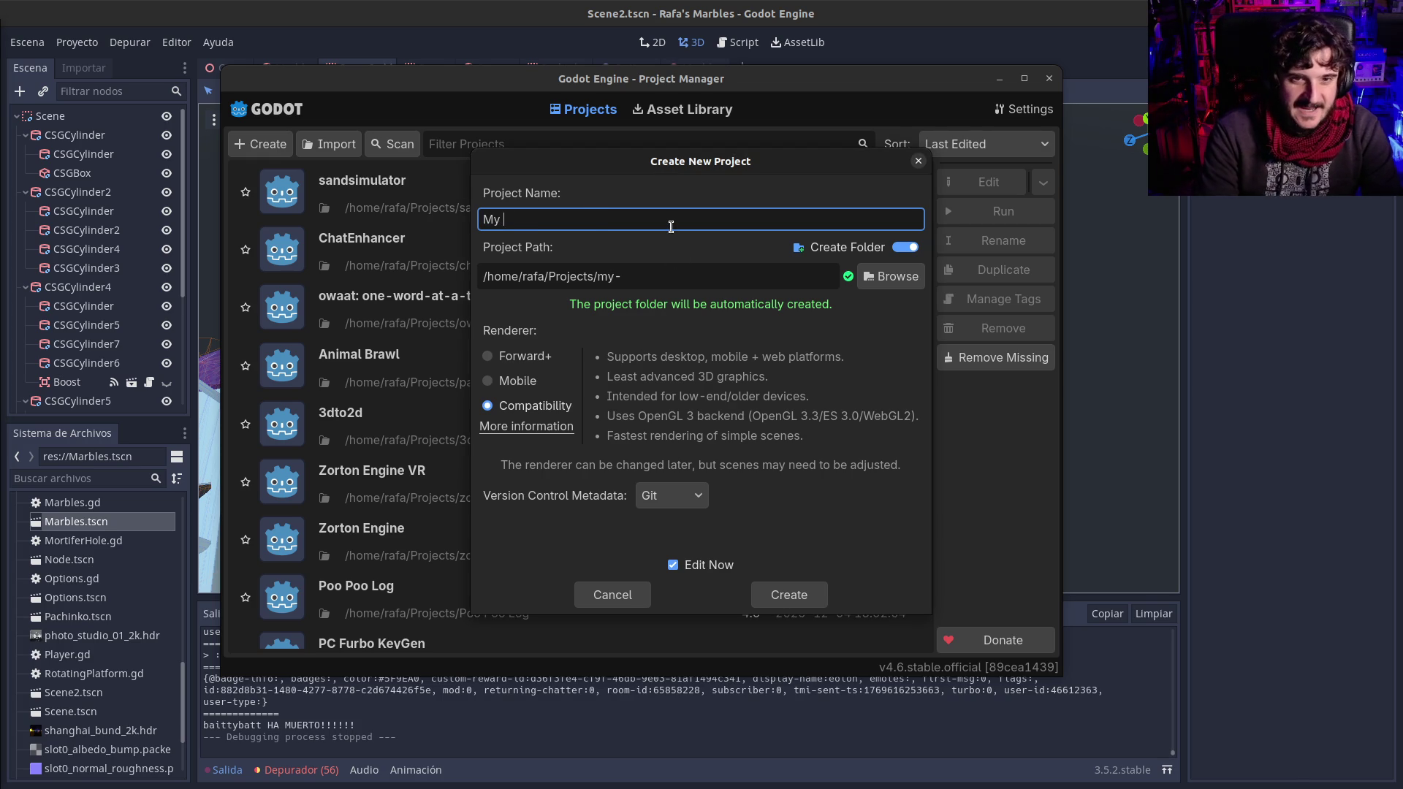
{"action": "key", "text": "BackSpace"}
{"action": "type", "text": "r"}
{"action": "key", "text": "BackSpace"}
{"action": "type", "text": "belous "}
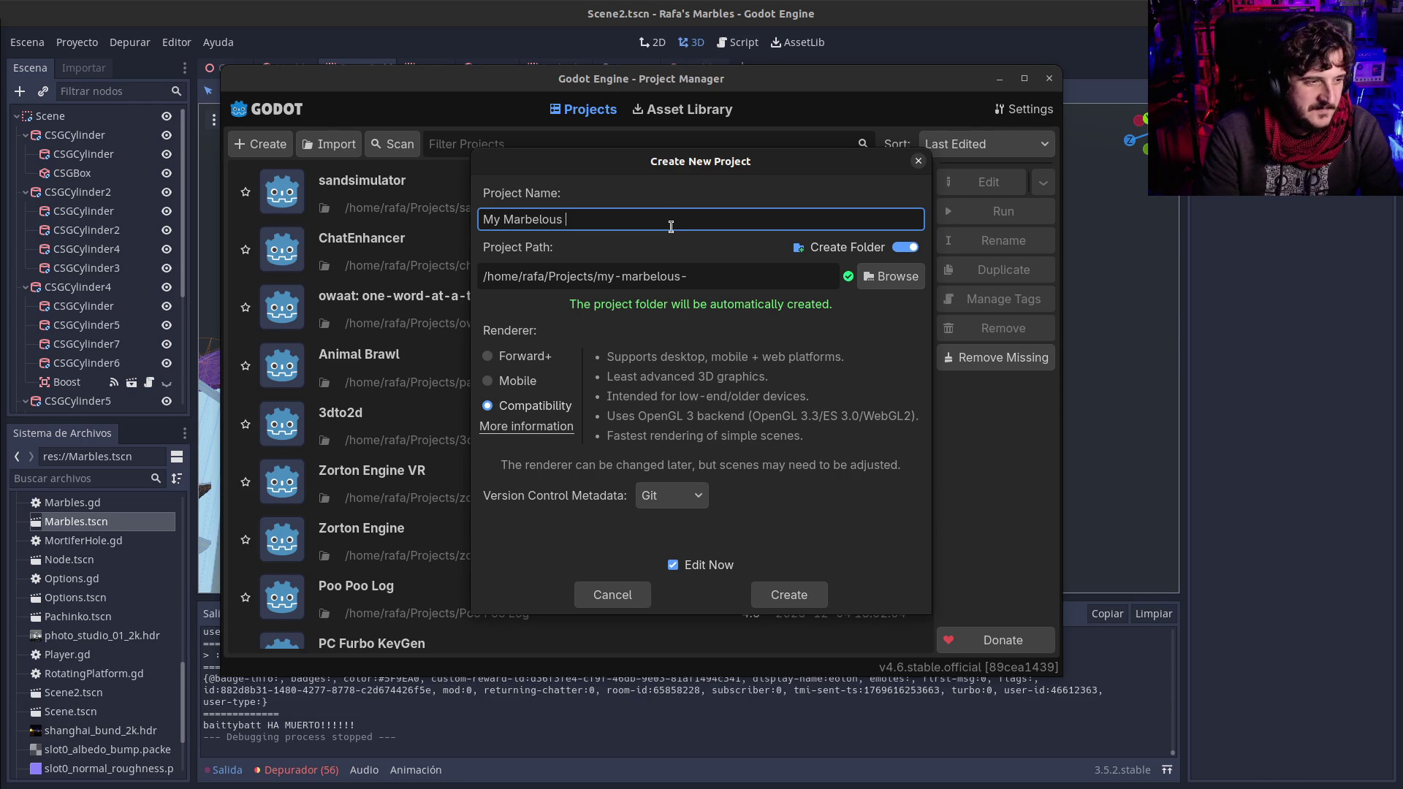
{"action": "type", "text": "Mar"}
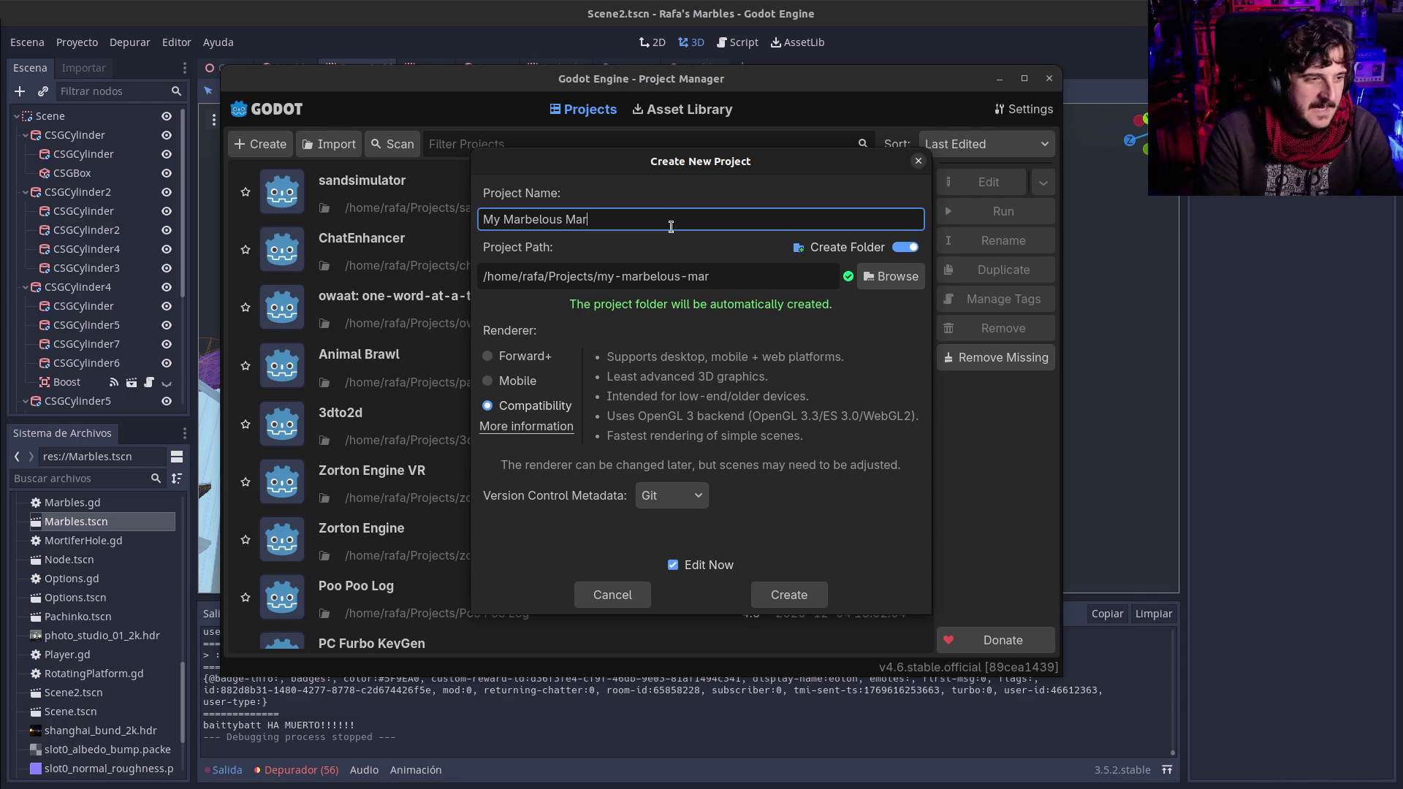
{"action": "type", "text": "bles"}
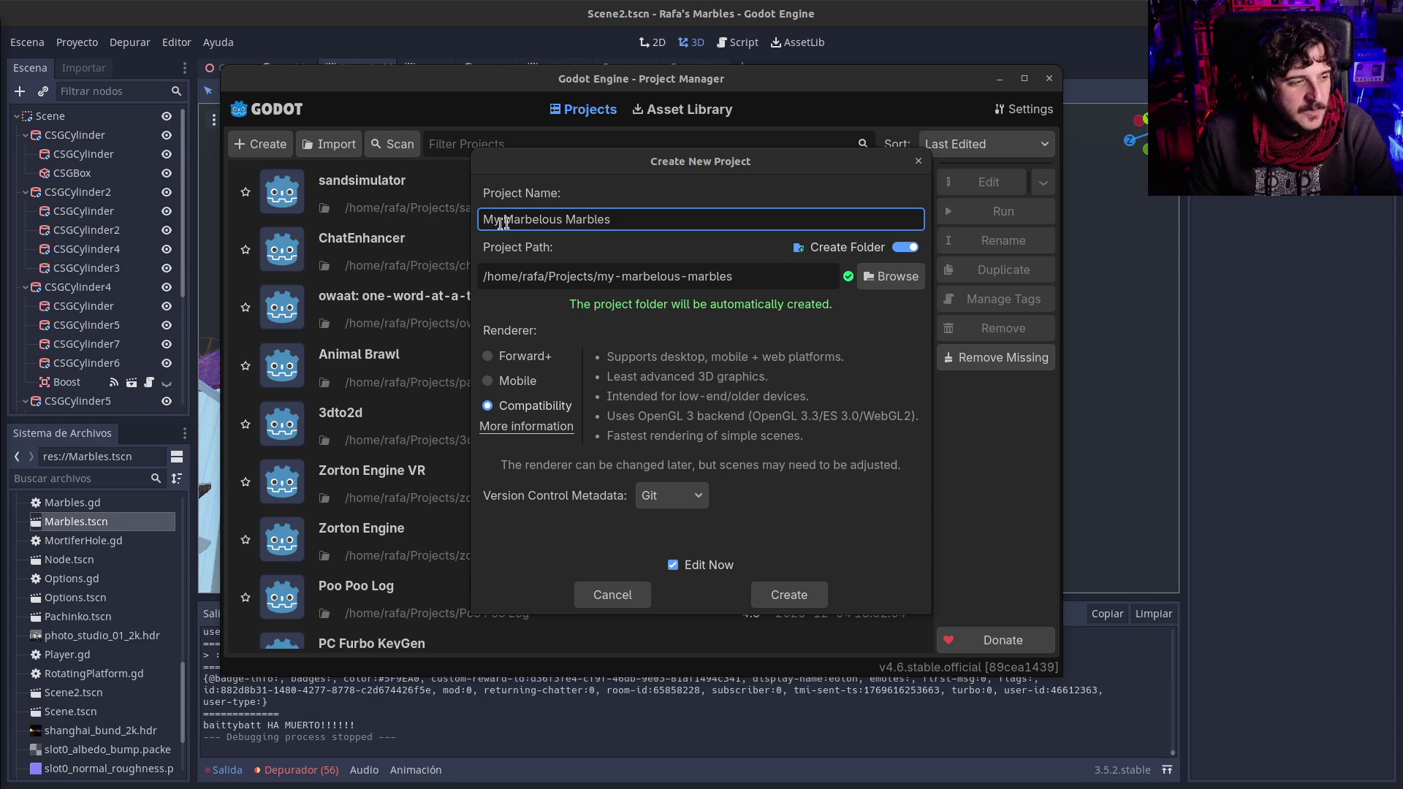
Step: Trim the project name down to 'Marblelous', giving path /home/rafa/Projects/marblelous
{"action": "left_click", "coordinate": [501, 219]}
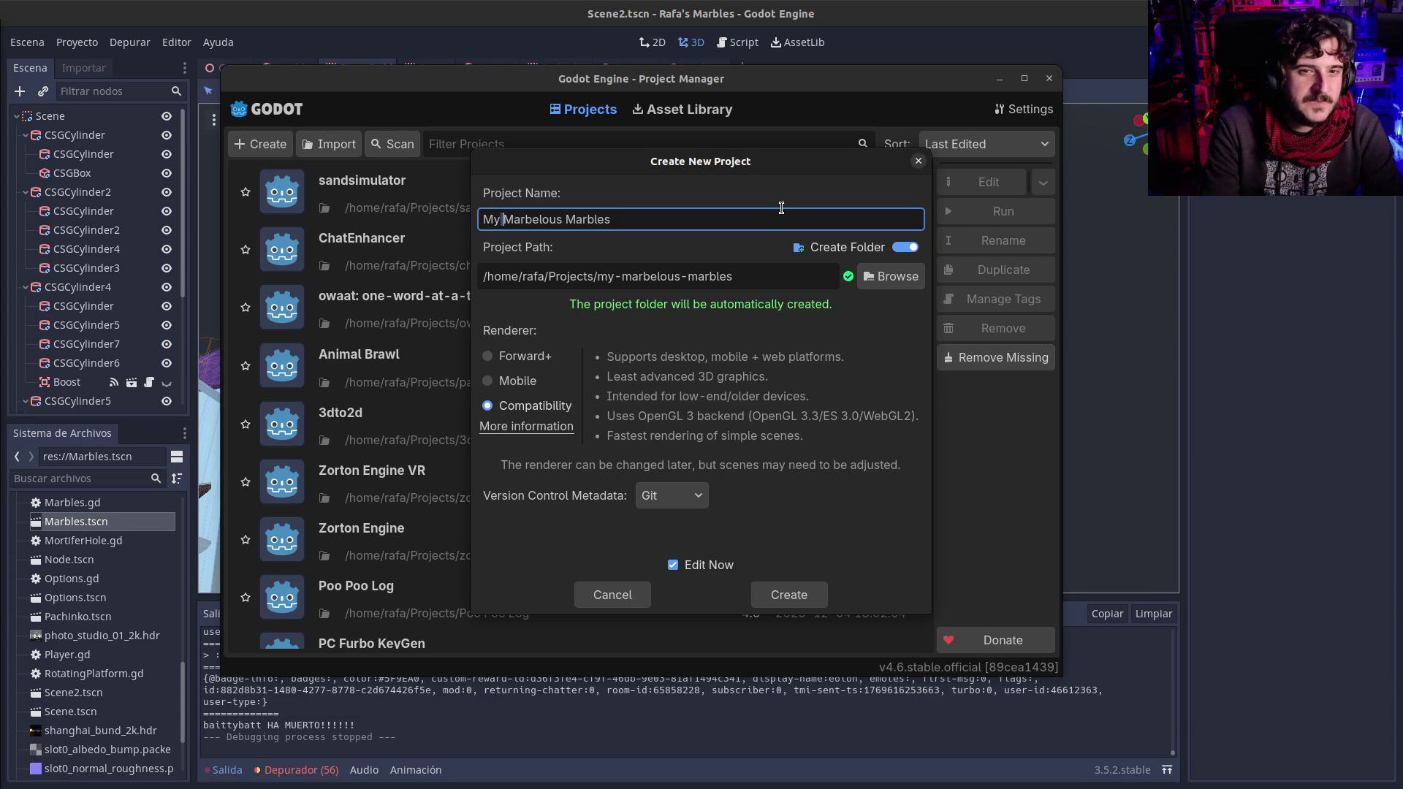
{"action": "type", "text": "name_label"}
{"action": "key", "text": "shift+Home"}
{"action": "key", "text": "BackSpace"}
{"action": "key", "text": "shift+End"}
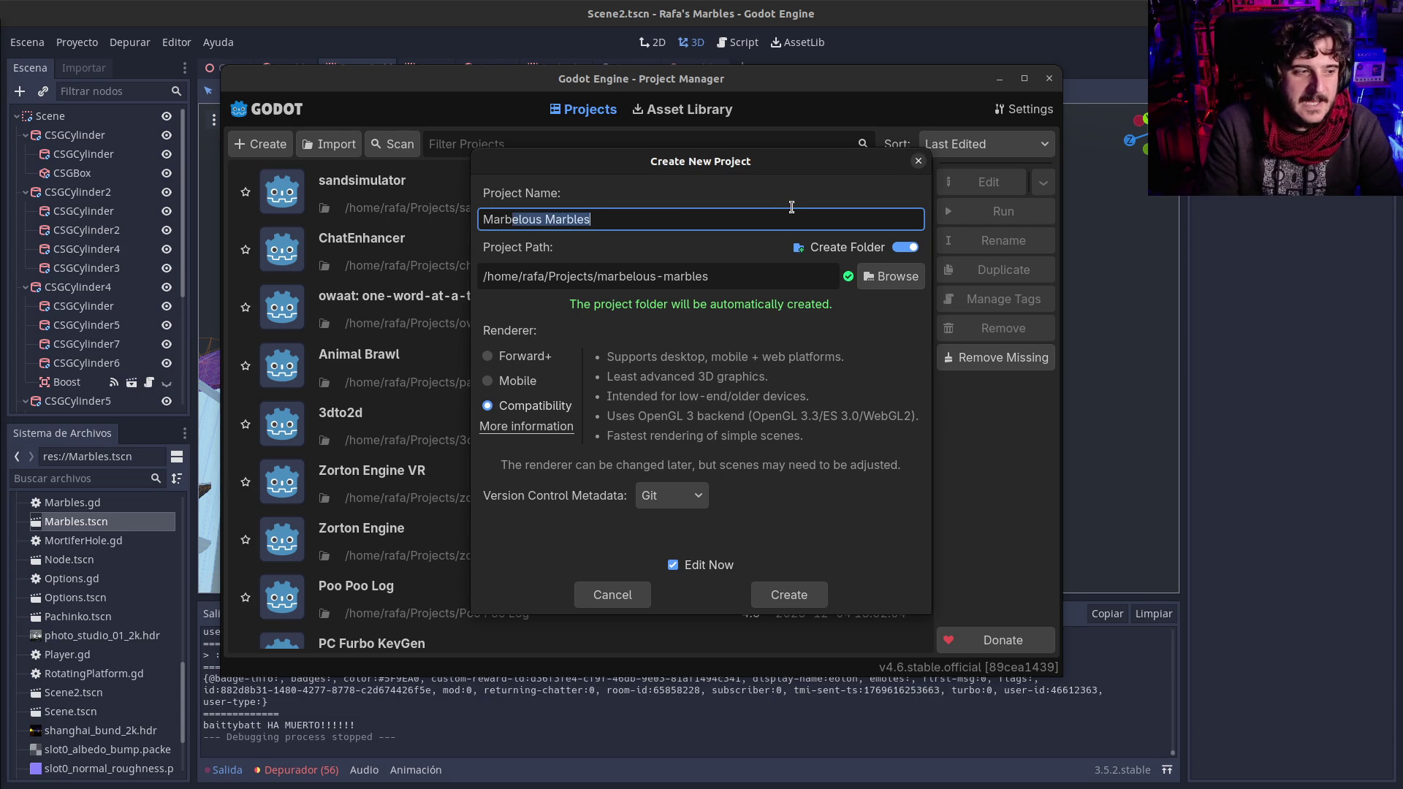
{"action": "type", "text": "lelous"}
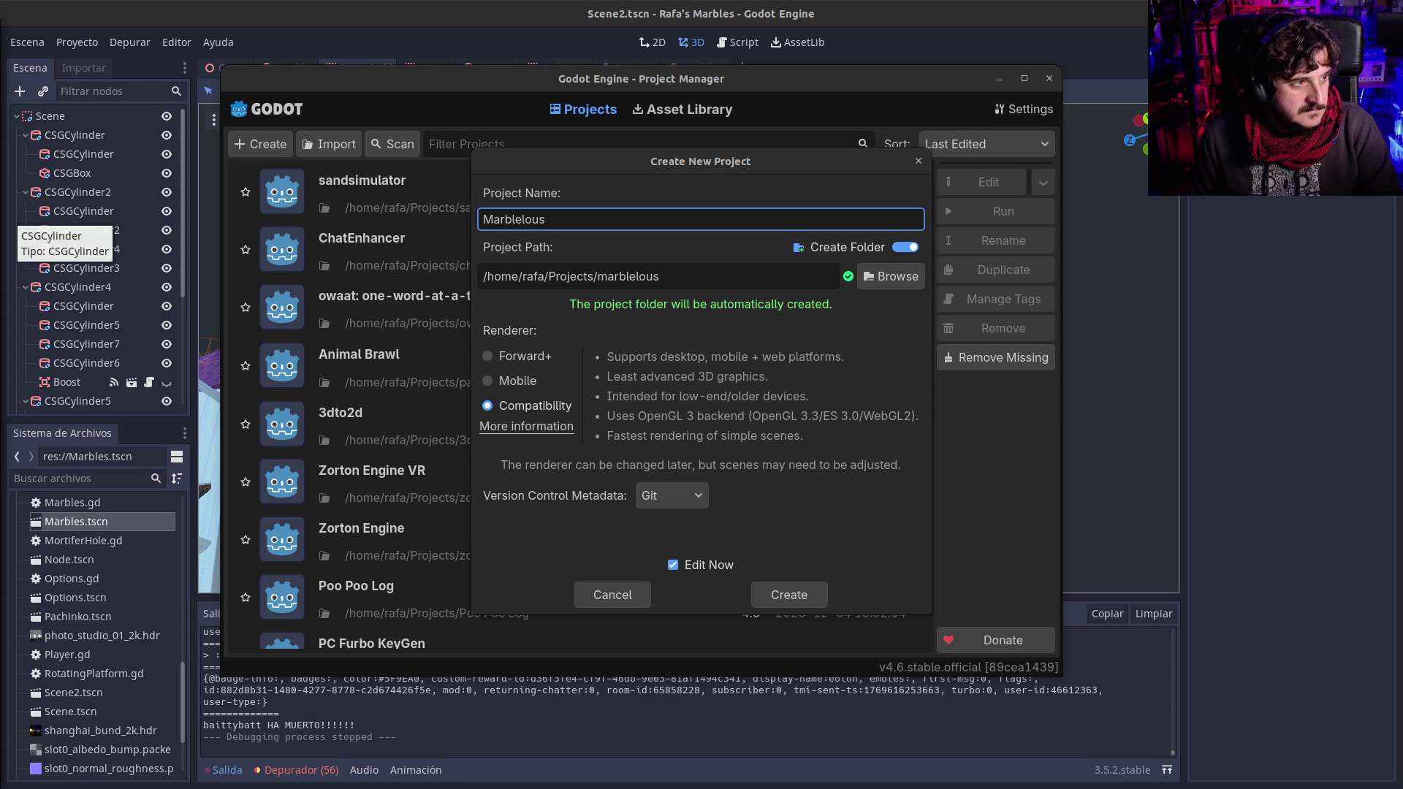
{"action": "key", "text": "alt+Tab"}
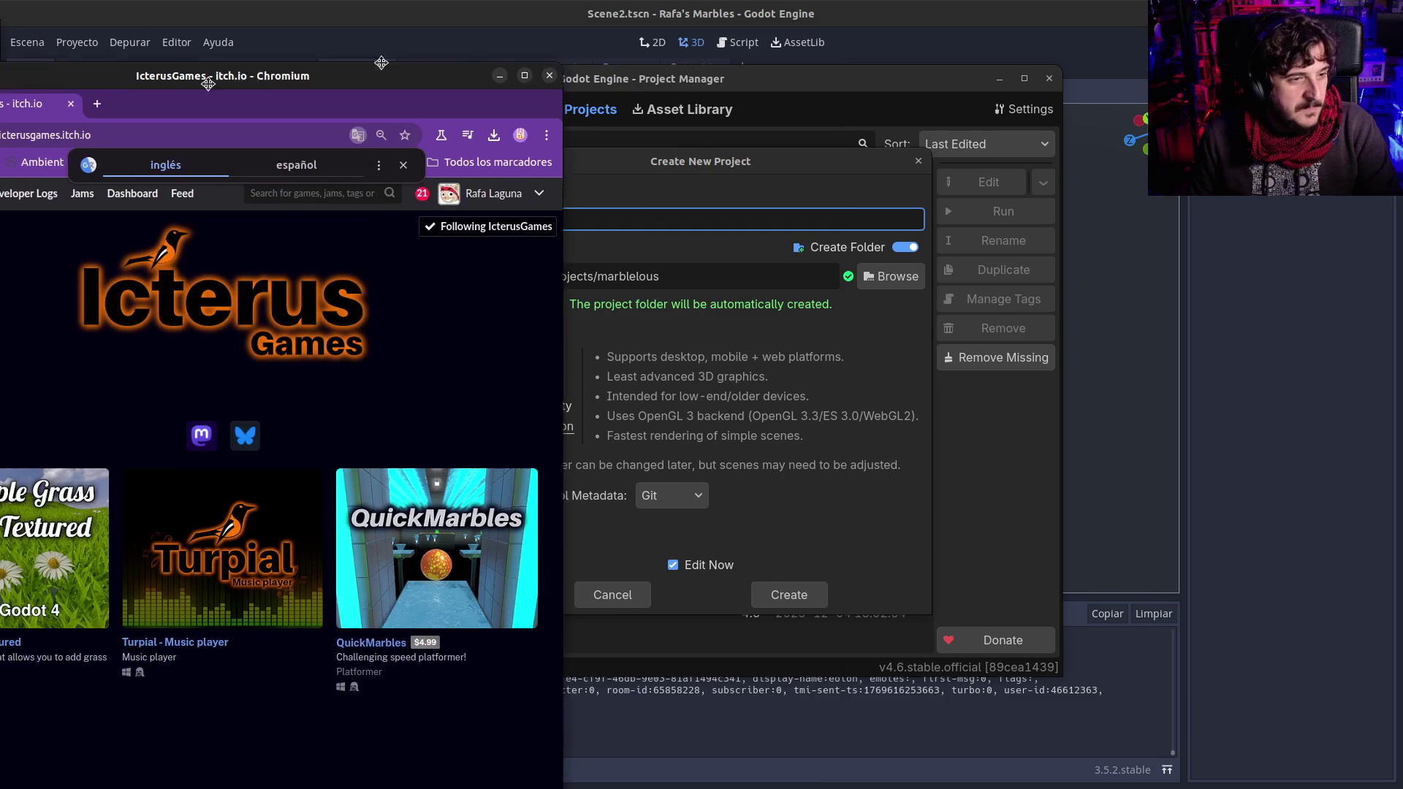
Step: Open and scroll through the QuickMarbles itch.io page, then close the browser window
{"action": "left_click", "coordinate": [745, 523]}
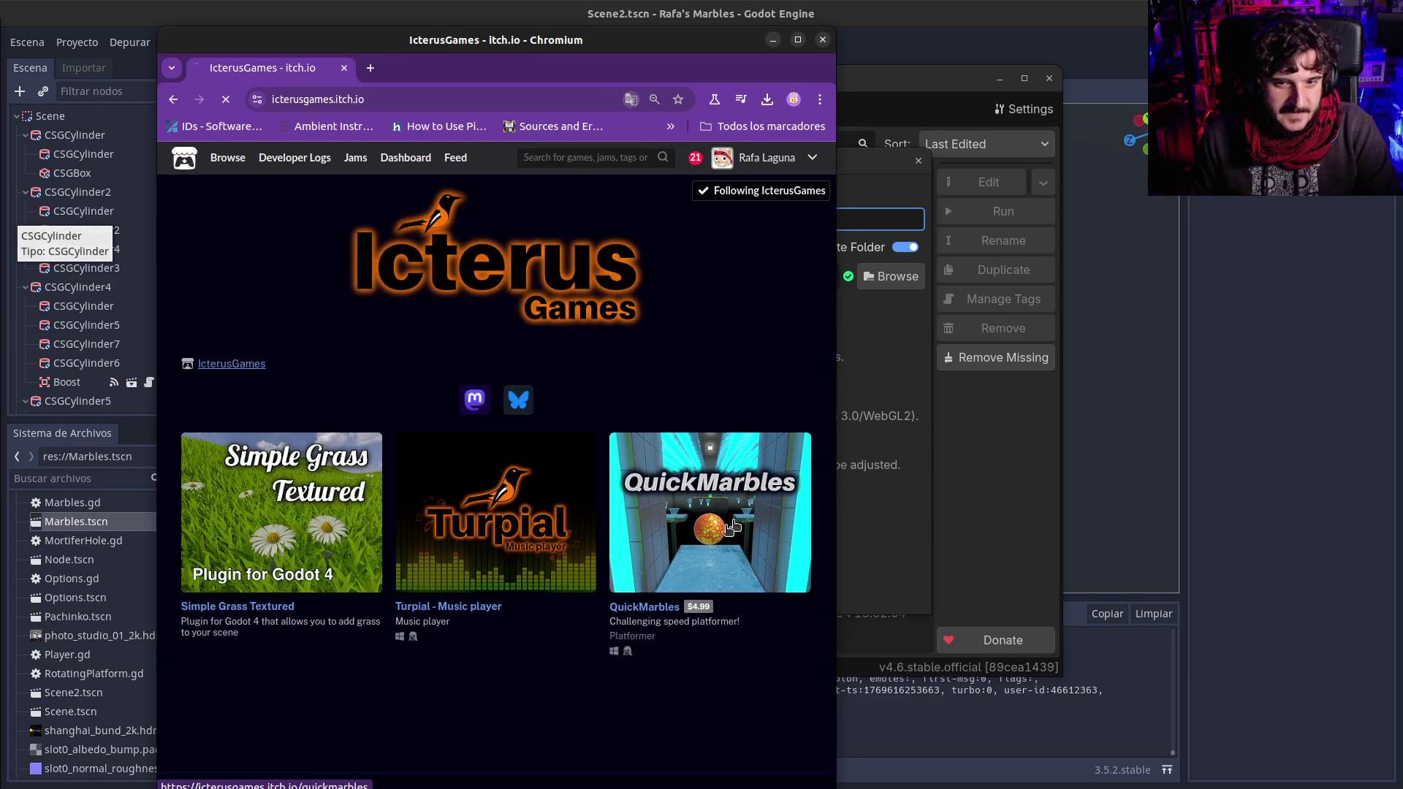
{"action": "scroll", "coordinate": [524, 454], "scroll_direction": "down", "scroll_amount": 1}
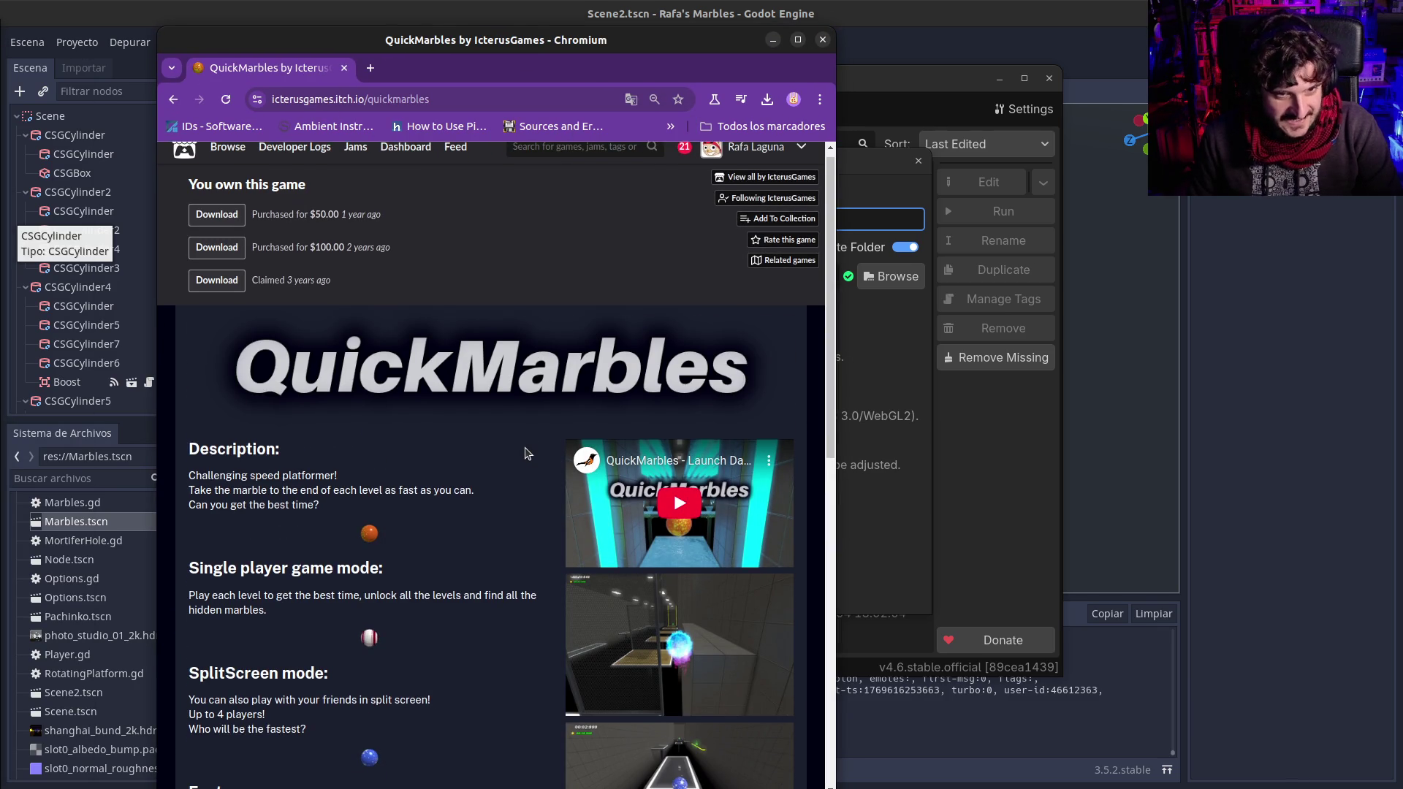
{"action": "scroll", "coordinate": [524, 455], "scroll_direction": "down", "scroll_amount": 4}
{"action": "scroll", "coordinate": [524, 455], "scroll_direction": "down", "scroll_amount": 3}
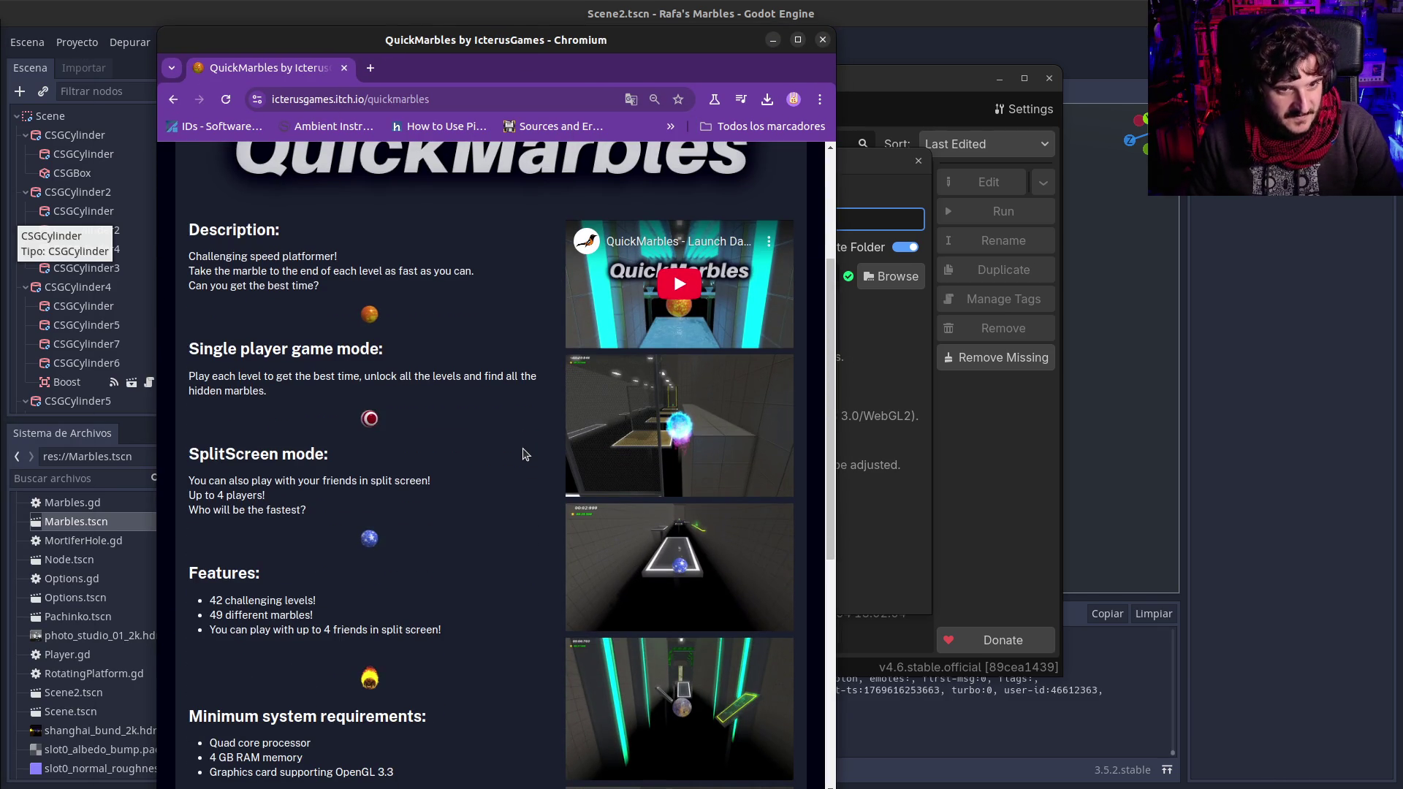
{"action": "scroll", "coordinate": [523, 456], "scroll_direction": "down", "scroll_amount": 2}
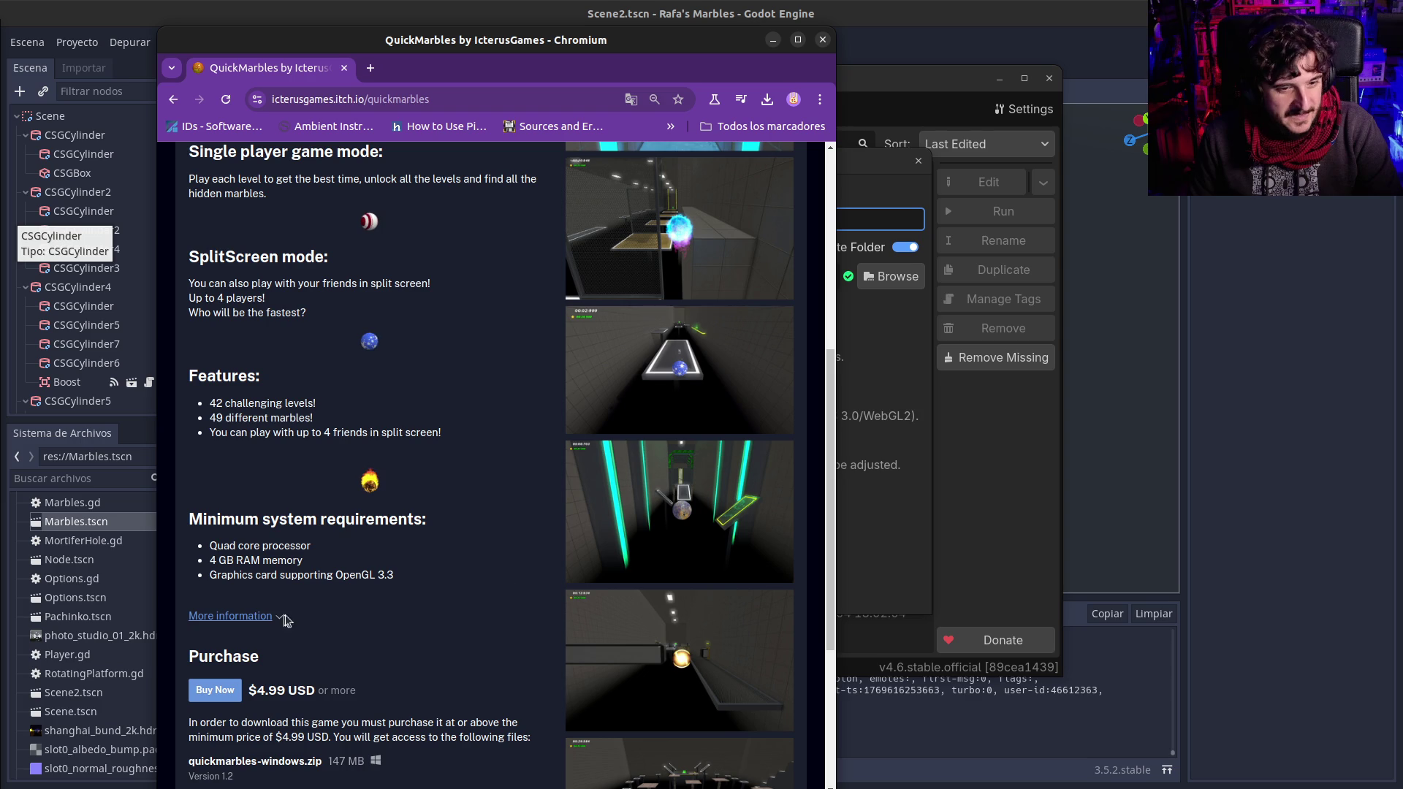
{"action": "scroll", "coordinate": [281, 713], "scroll_direction": "down", "scroll_amount": 3}
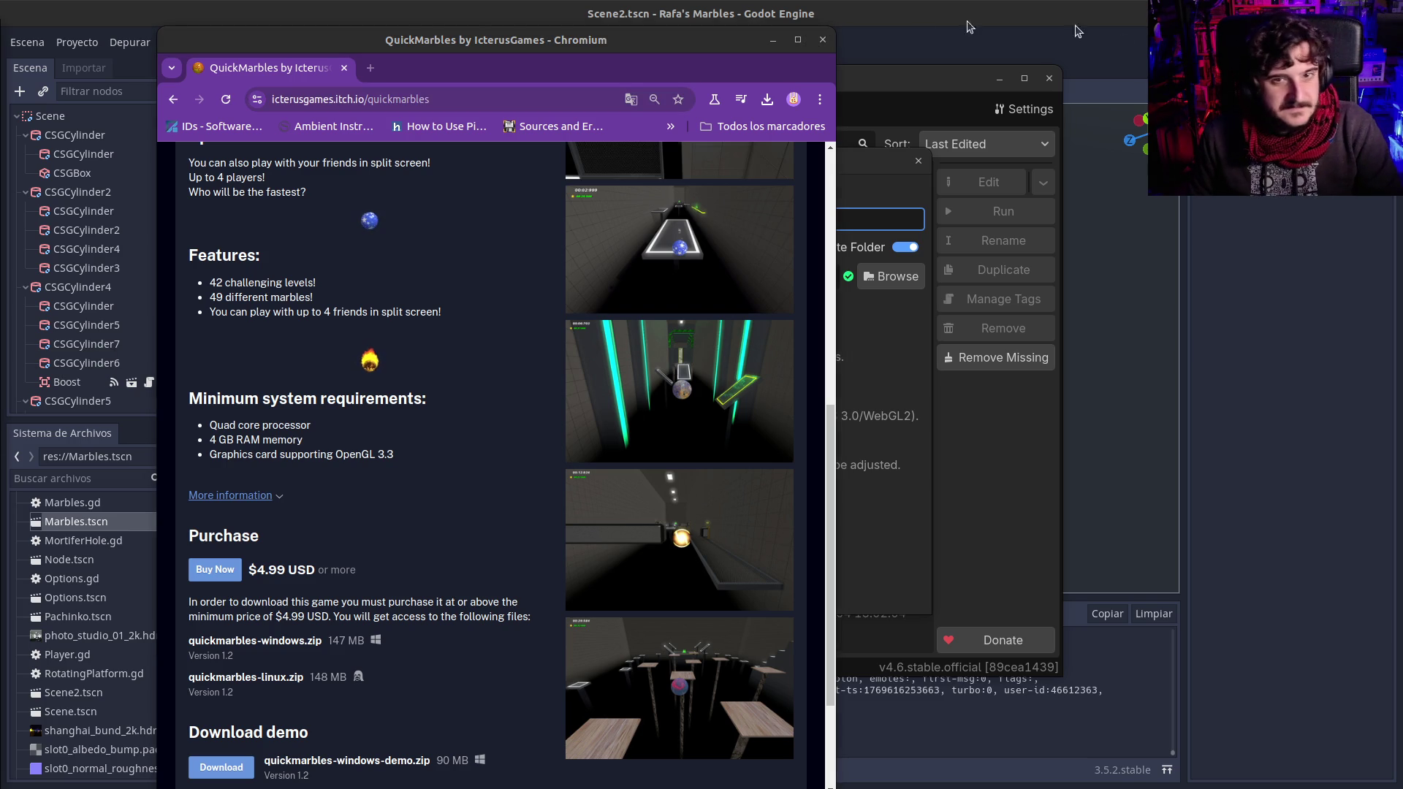
{"action": "left_click", "coordinate": [822, 40]}
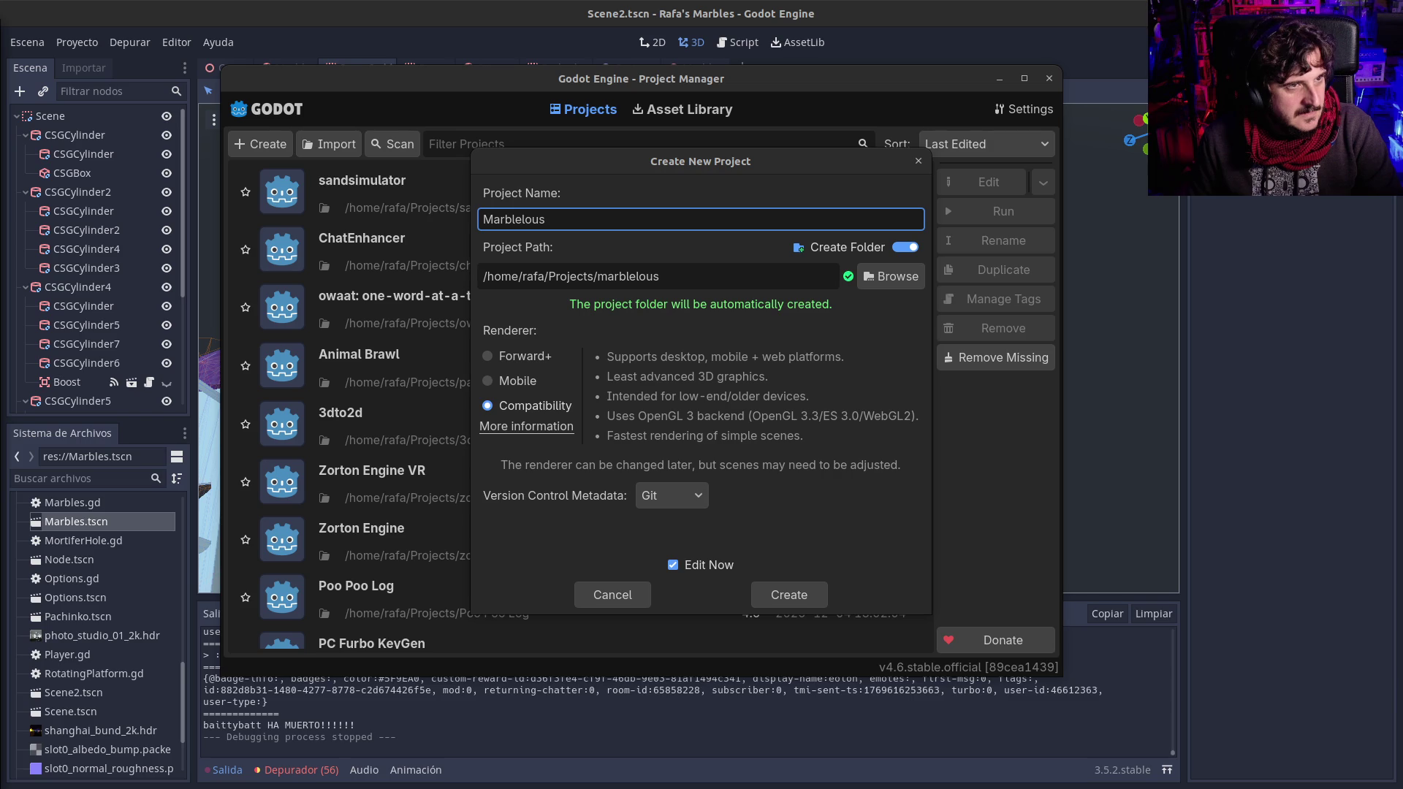
{"action": "key", "text": "alt+Tab"}
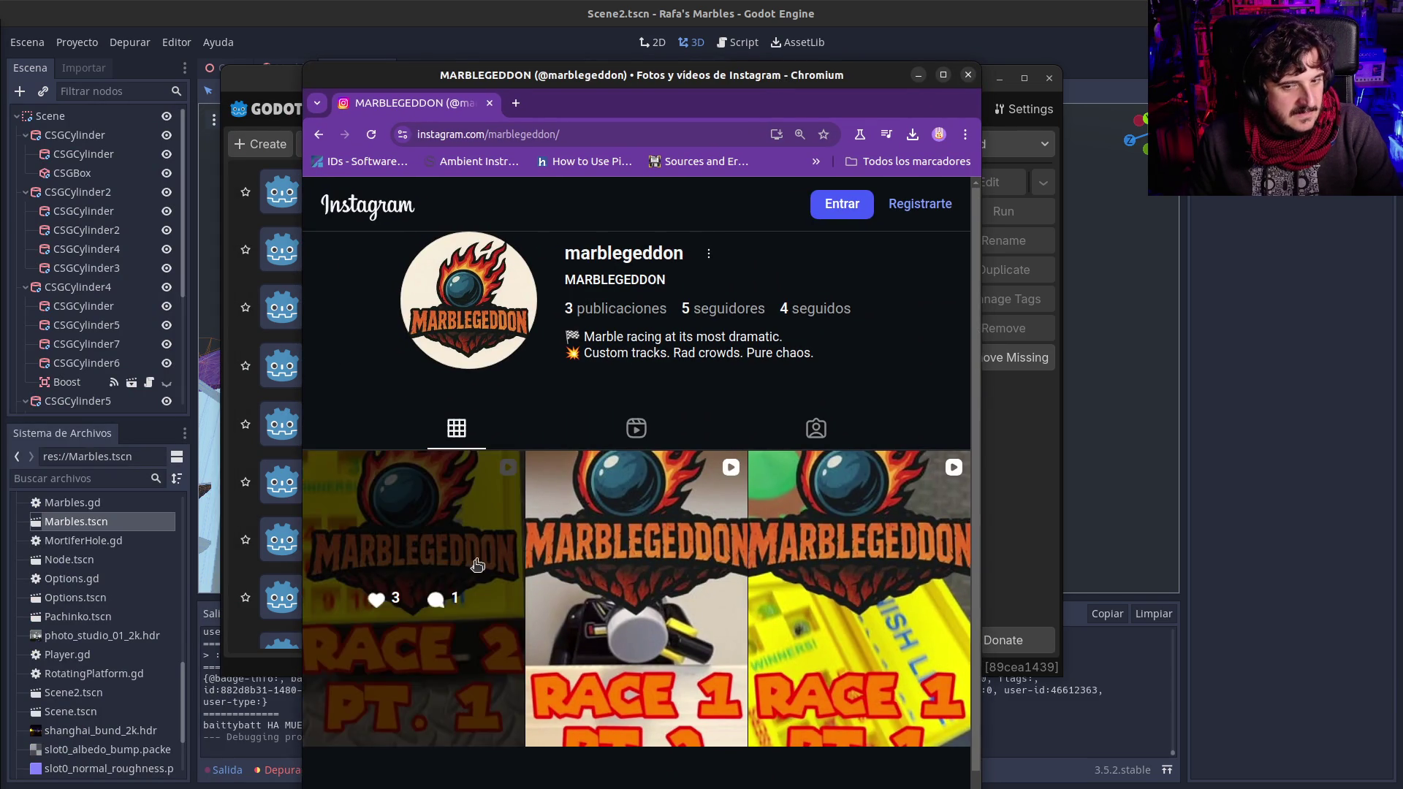
{"action": "left_click", "coordinate": [414, 556]}
{"action": "left_click", "coordinate": [862, 340]}
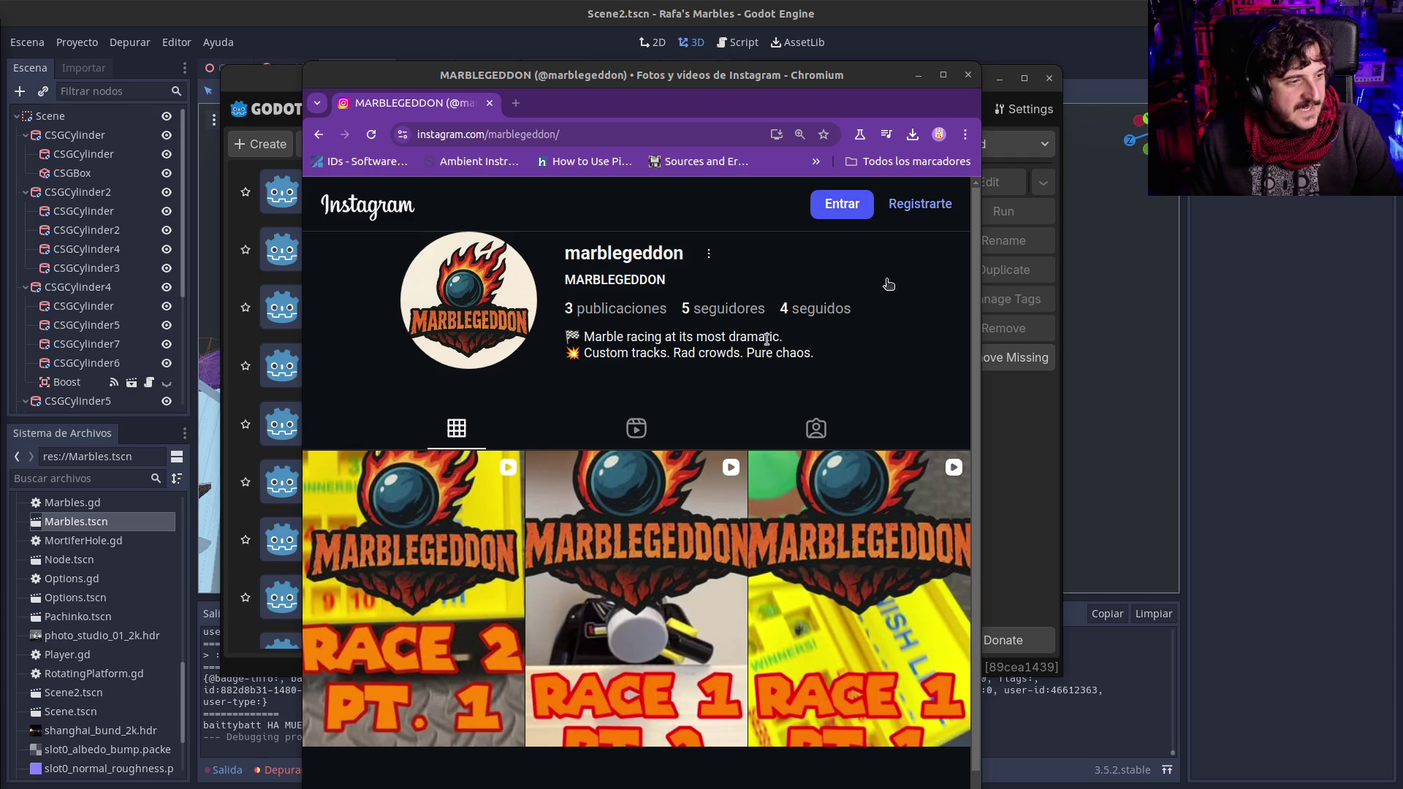
{"action": "left_click", "coordinate": [969, 75]}
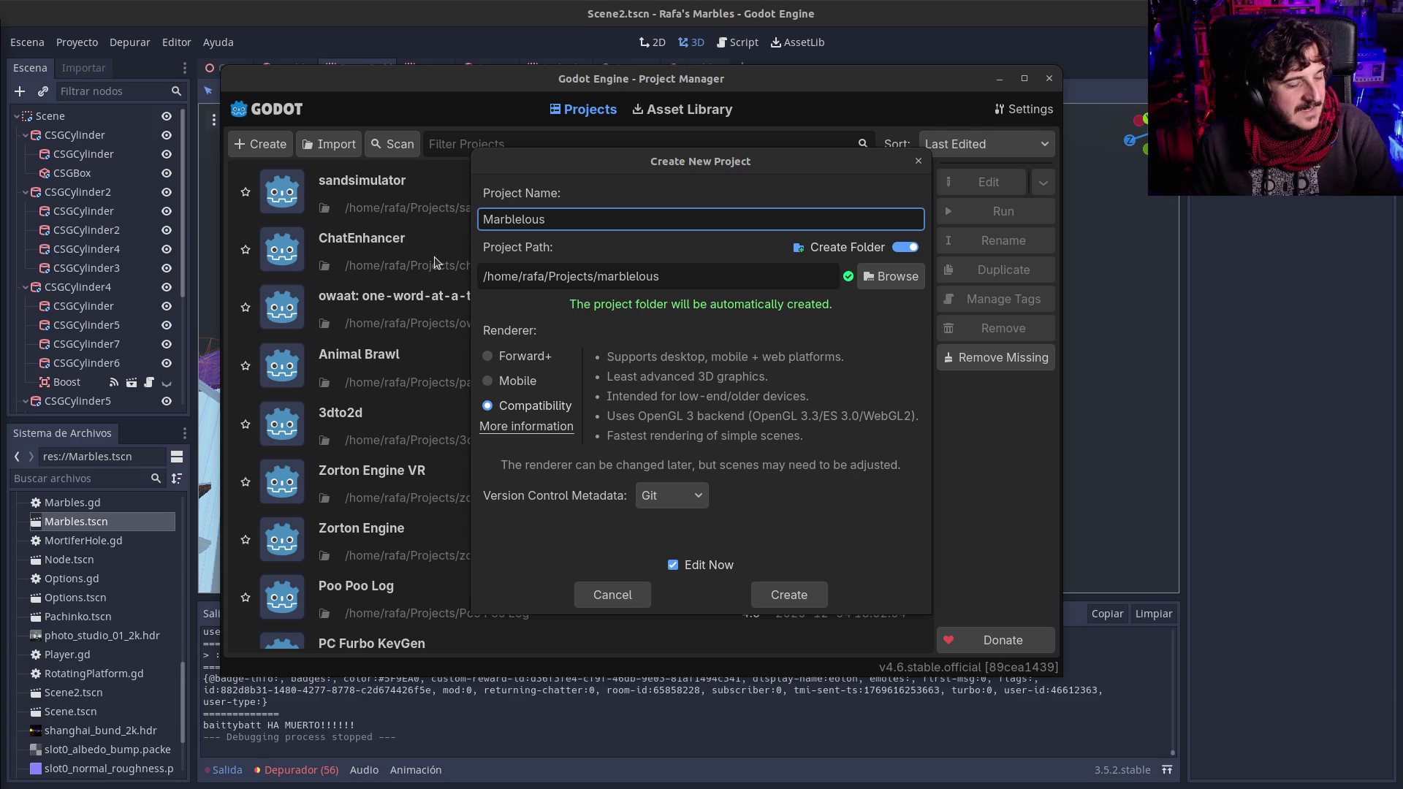
Step: Replace the project name with 'League of Marbles', giving path /home/rafa/Projects/league-of-marbles
{"action": "key", "text": "ctrl+a"}
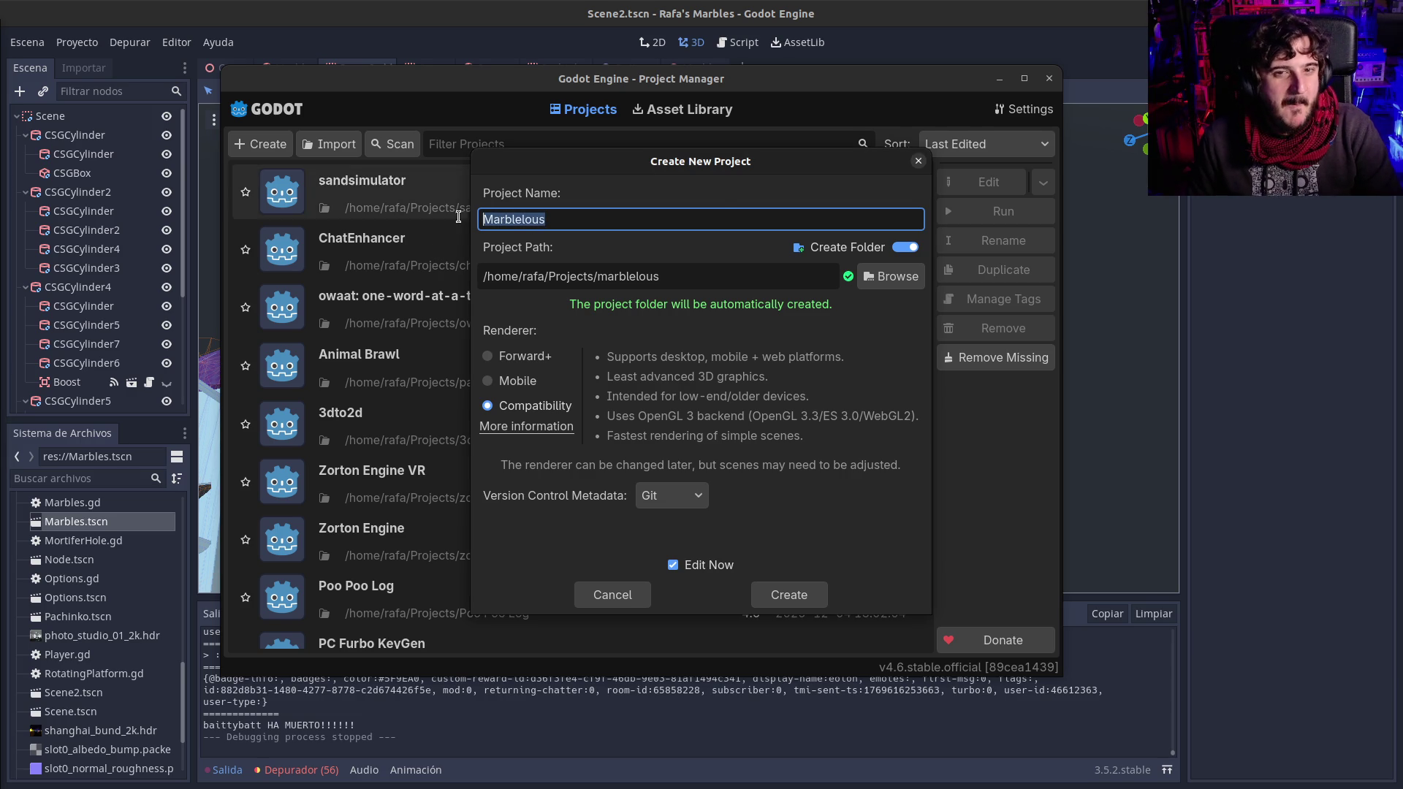
{"action": "type", "text": "League of Marbles"}
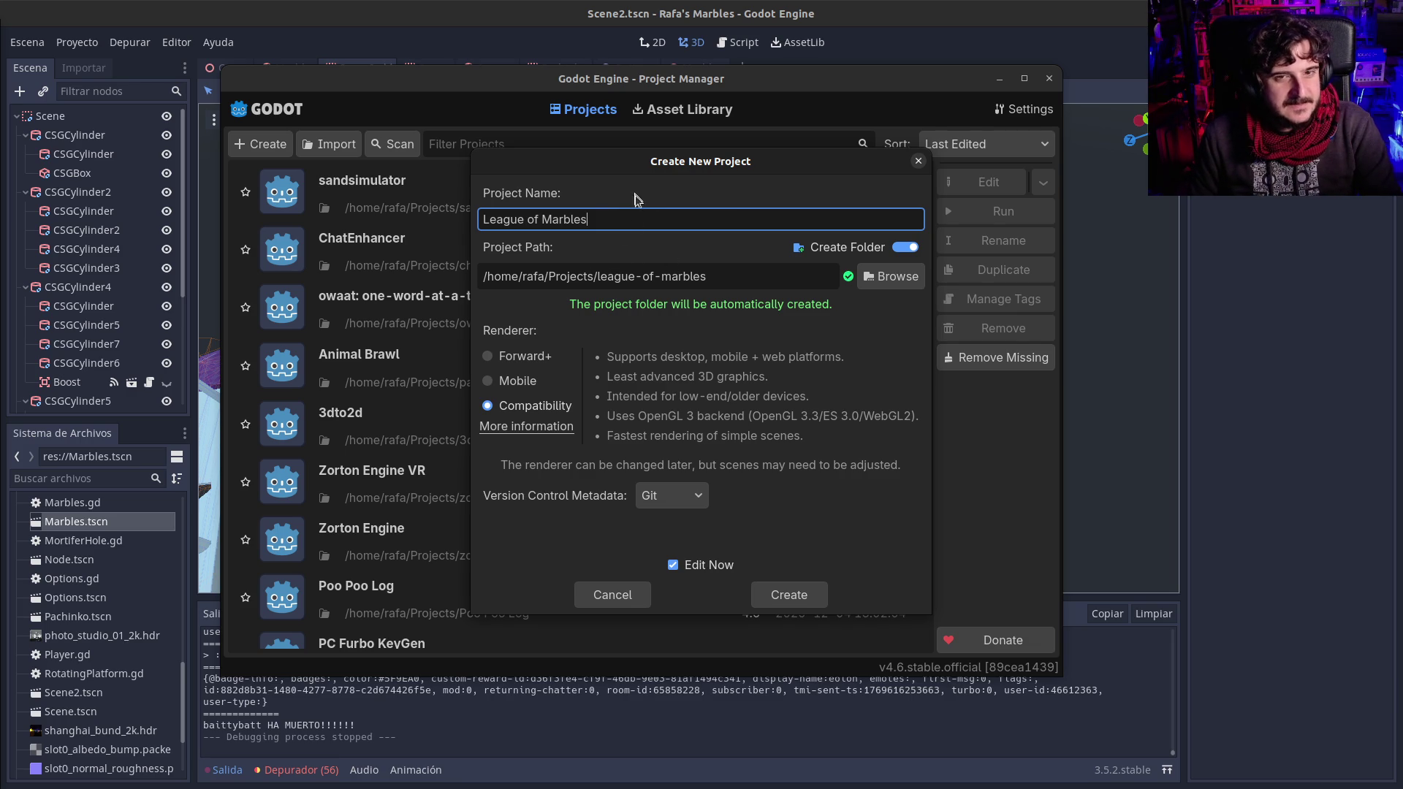
{"action": "triple_click", "coordinate": [618, 222]}
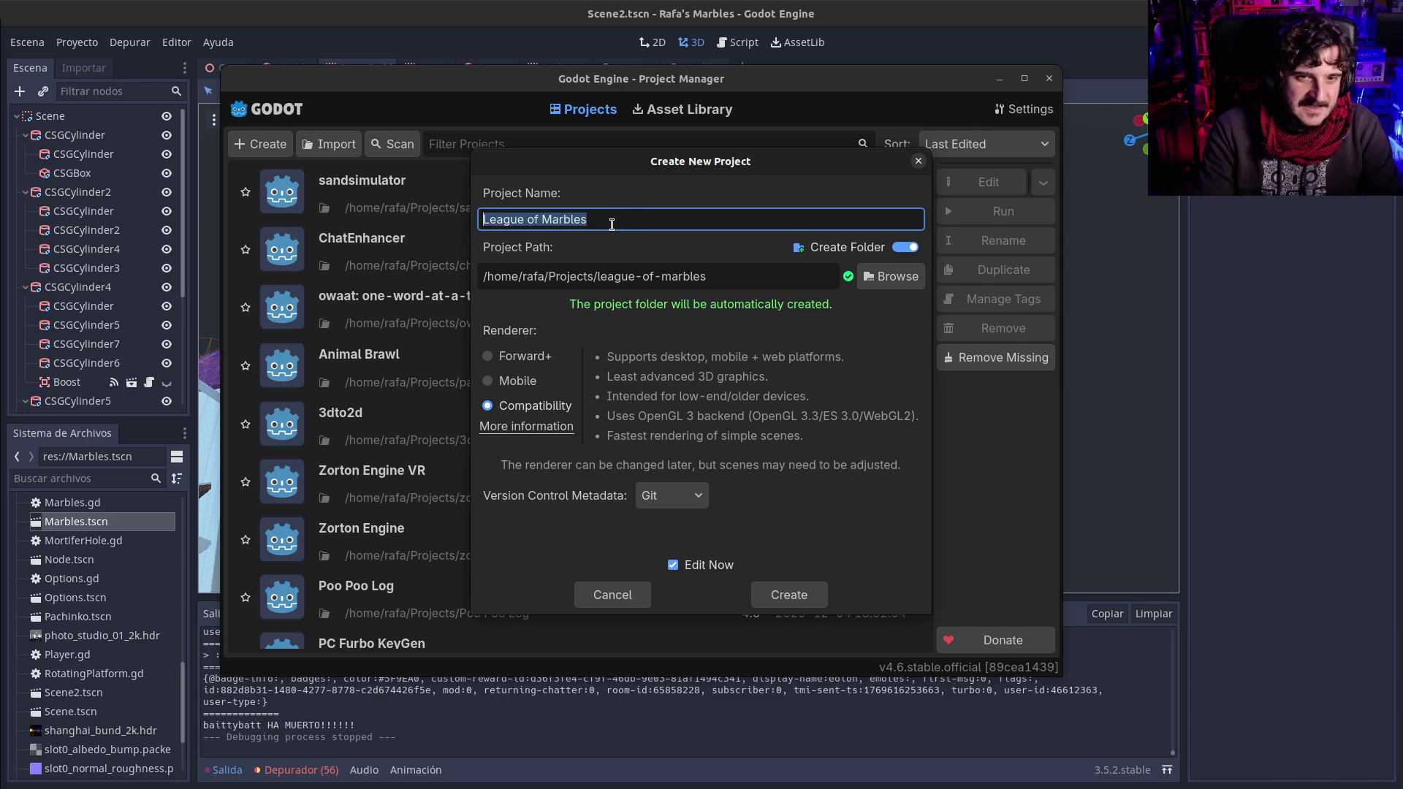
Step: Rename the project to 'Clash of Marbles', making the path /home/rafa/Projects/clash-of-marbles
{"action": "type", "text": "Clash of Marbles"}
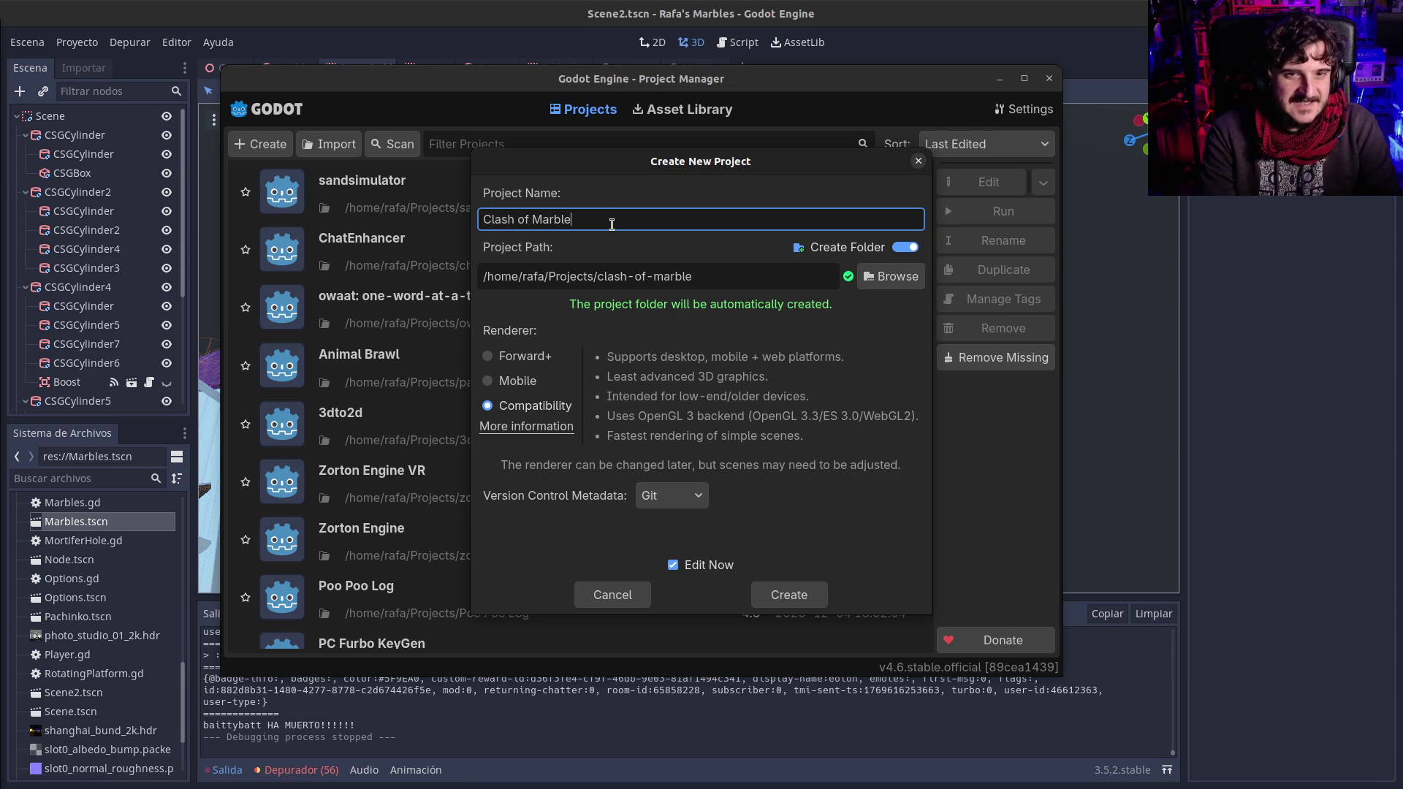
{"action": "triple_click", "coordinate": [612, 222]}
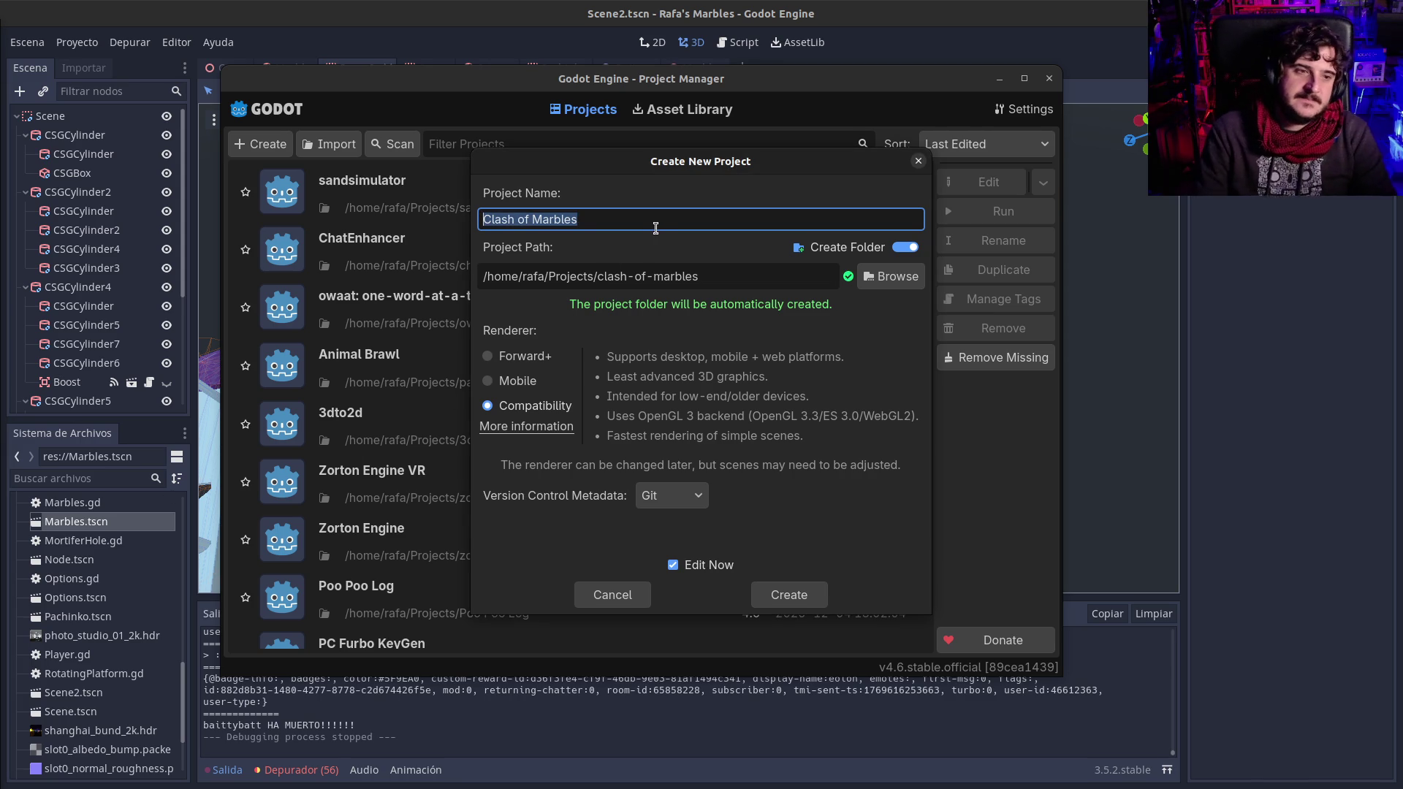
Step: Overwrite the project name with 'We Love Marbles', path /home/rafa/Projects/we-love-marbles
{"action": "type", "text": "We L"}
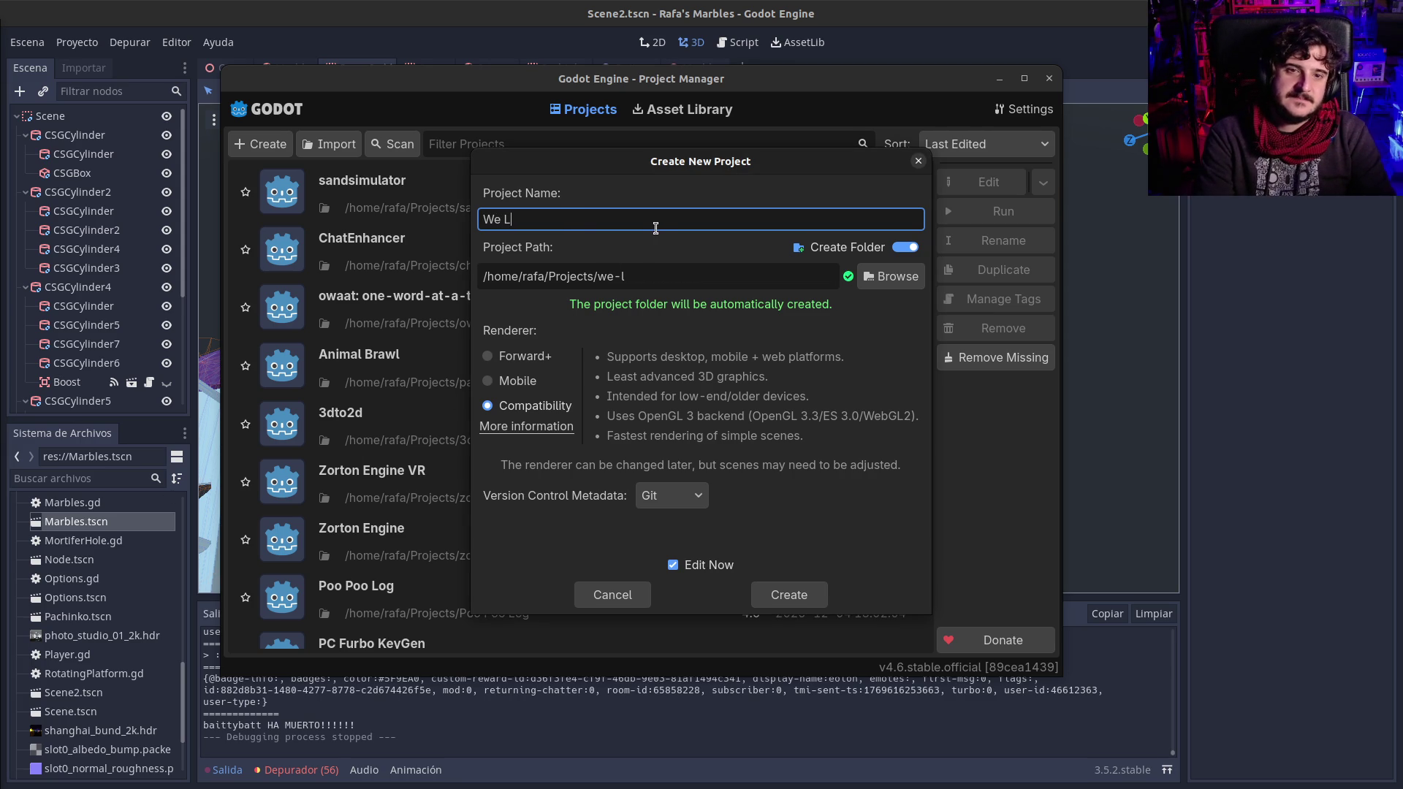
{"action": "type", "text": "ove Marbles"}
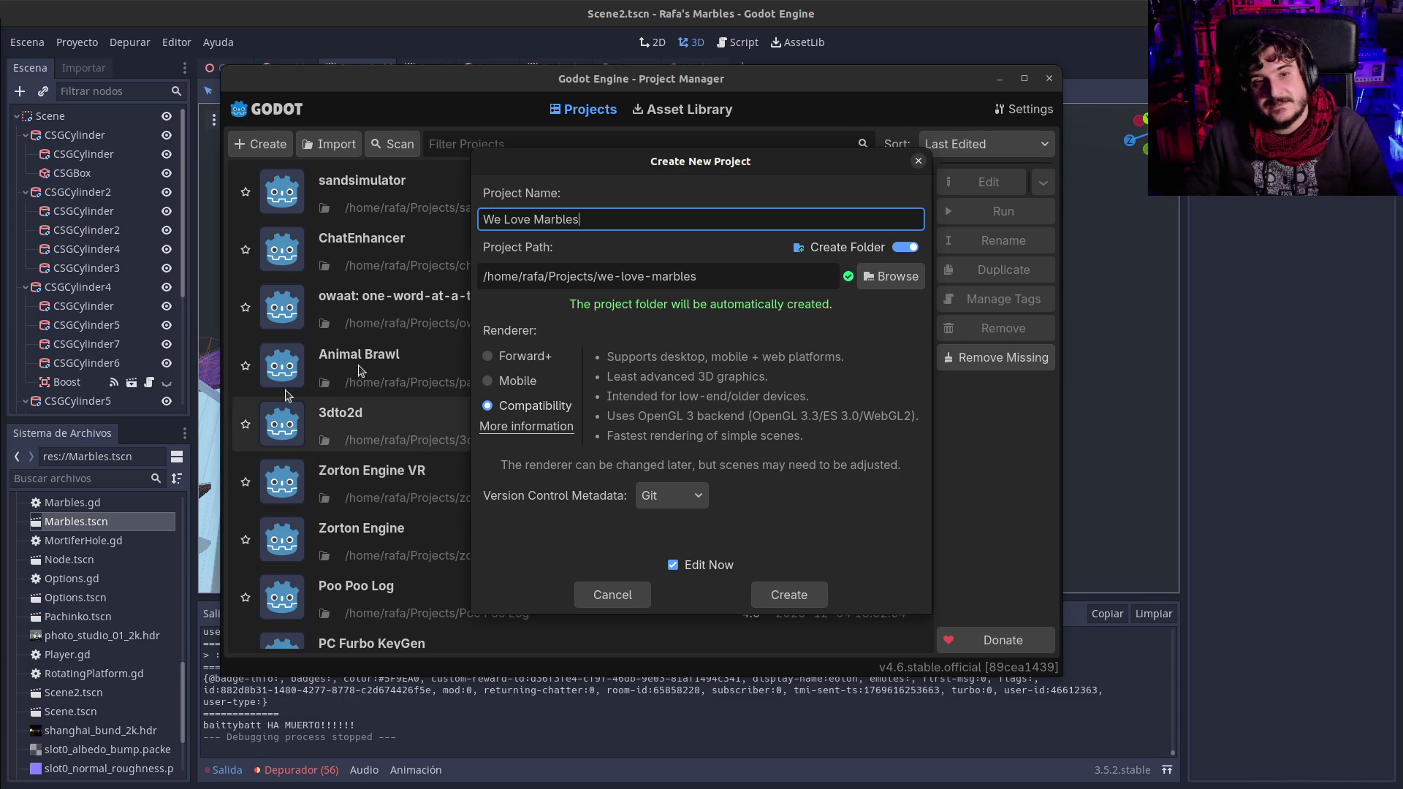
{"action": "key", "text": "ctrl+a"}
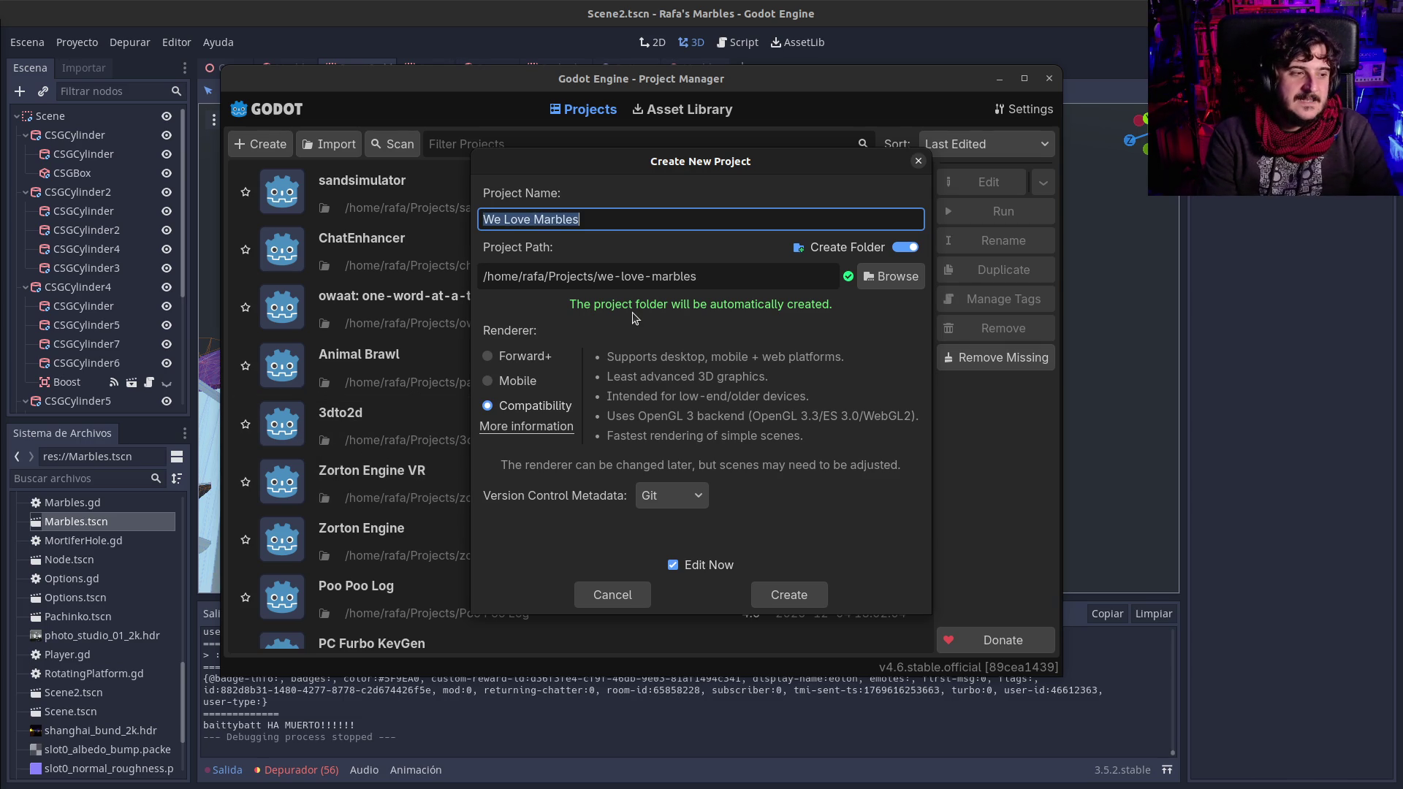
Step: Type 'Marbel-o-rama' as the project name and correct the spelling to 'Marble-o-rama'
{"action": "type", "text": "Marbel-o-rama"}
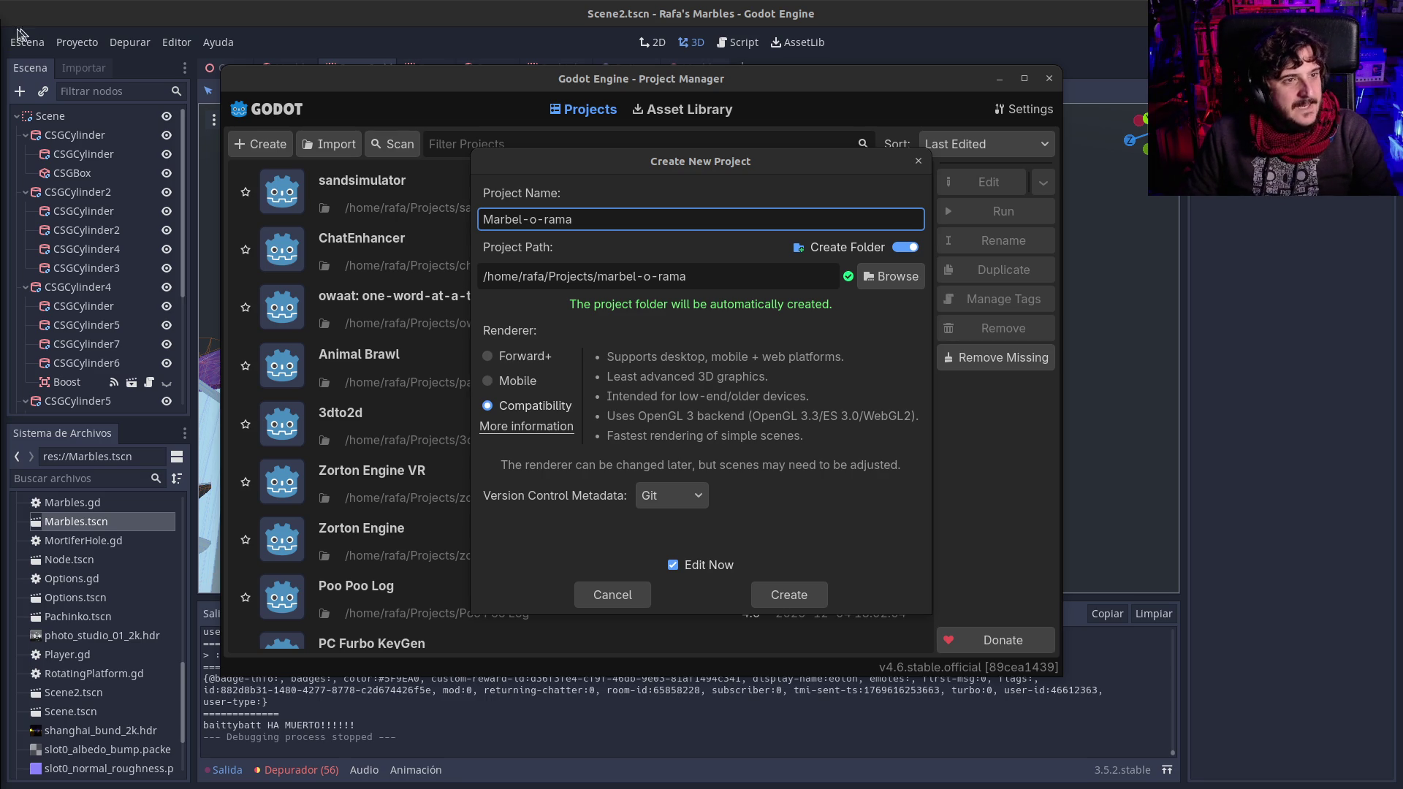
{"action": "left_click", "coordinate": [517, 213]}
{"action": "key", "text": "BackSpace"}
{"action": "key", "text": "BackSpace"}
{"action": "type", "text": "le"}
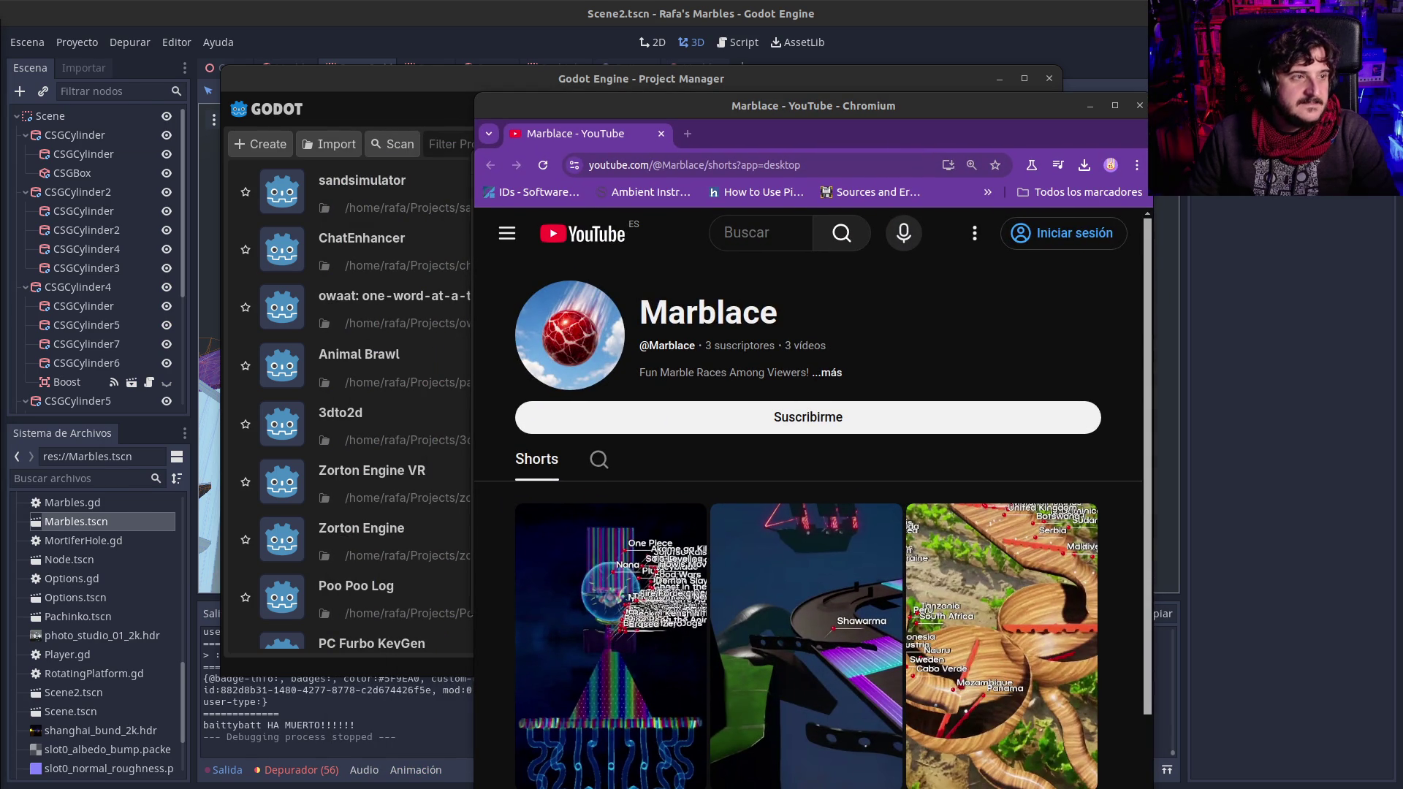
Step: Scroll through the Marblace channel's YouTube Shorts, then close the browser window
{"action": "left_click", "coordinate": [656, 445]}
{"action": "scroll", "coordinate": [705, 540], "scroll_direction": "down", "scroll_amount": 3}
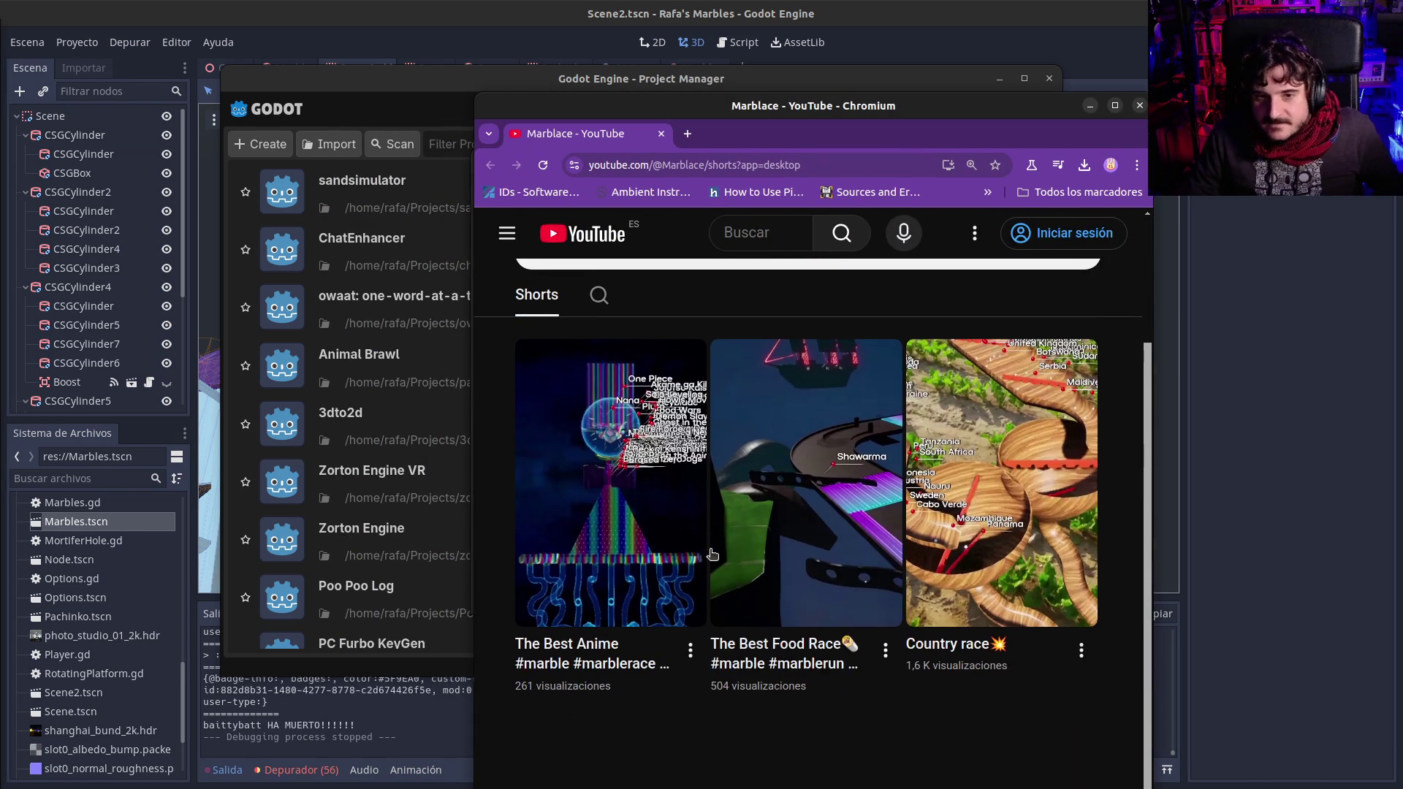
{"action": "left_click", "coordinate": [1140, 105]}
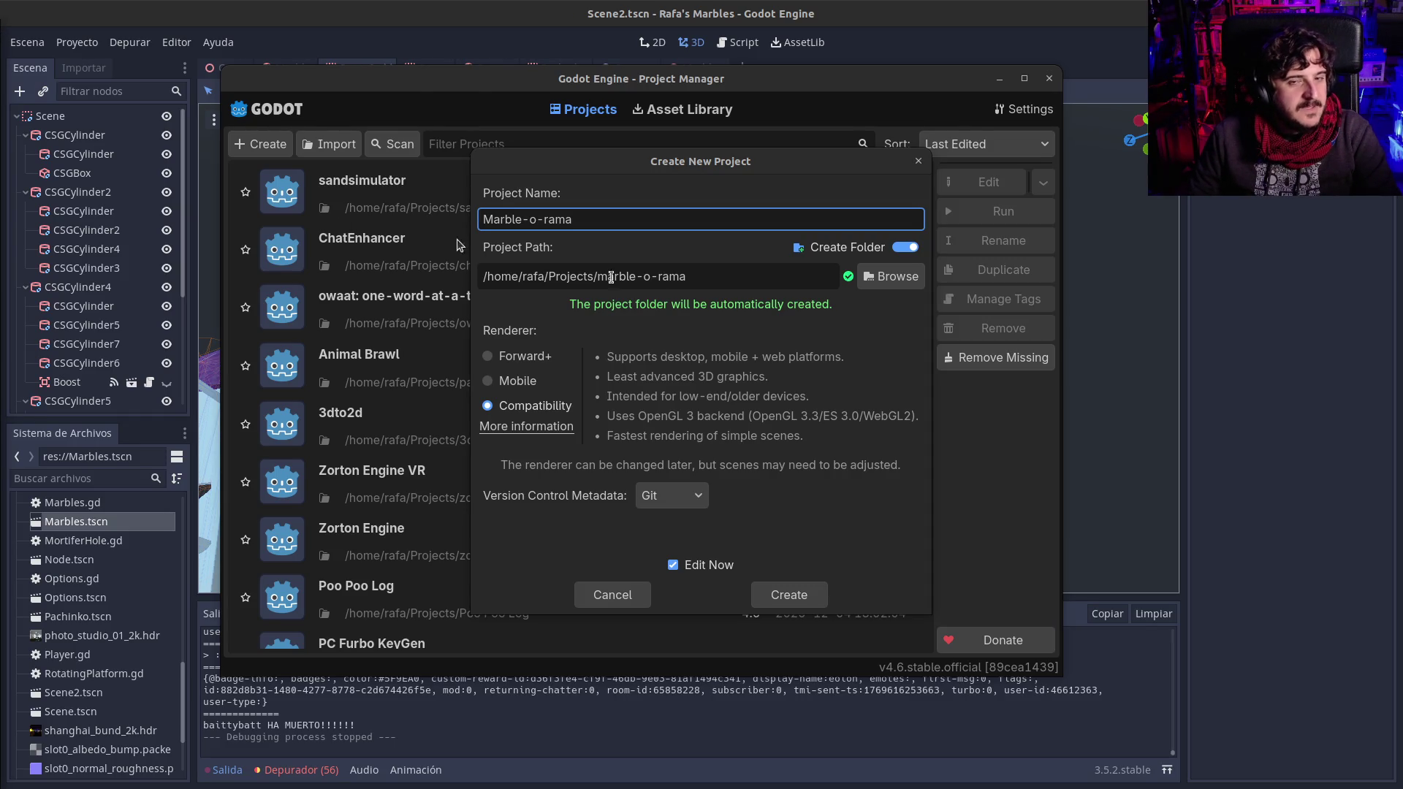
Step: Replace the project name with 'Wacky Marbles', fixing the mistyped capital, for path wacky-marbles
{"action": "mouse_move", "coordinate": [650, 218]}
{"action": "left_mouse_down"}
{"action": "mouse_move", "coordinate": [340, 169]}
{"action": "mouse_move", "coordinate": [248, 175]}
{"action": "left_mouse_up"}
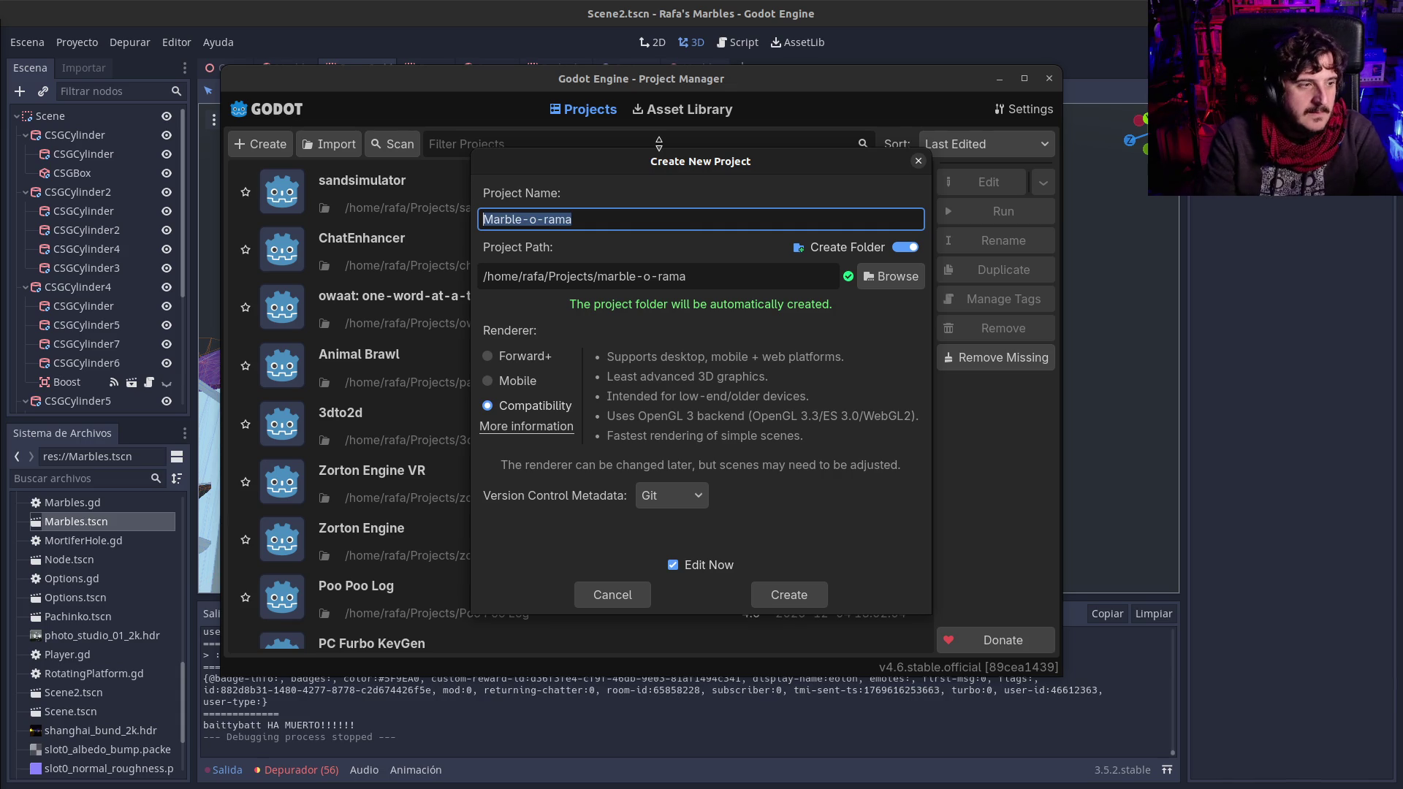
{"action": "type", "text": "Wacky MArbl"}
{"action": "key", "text": "BackSpace"}
{"action": "key", "text": "BackSpace"}
{"action": "key", "text": "BackSpace"}
{"action": "type", "text": "arbles"}
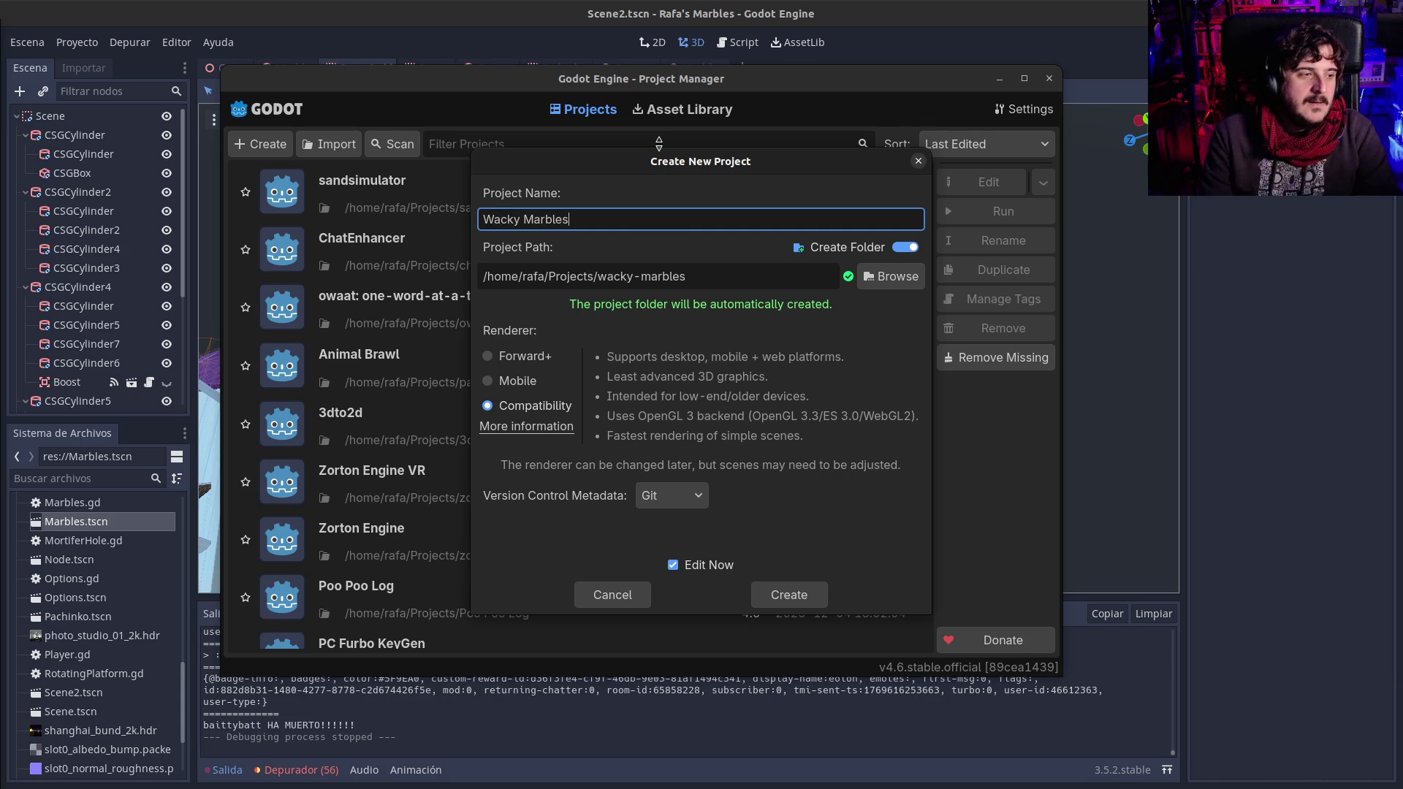
{"action": "left_click", "coordinate": [496, 220]}
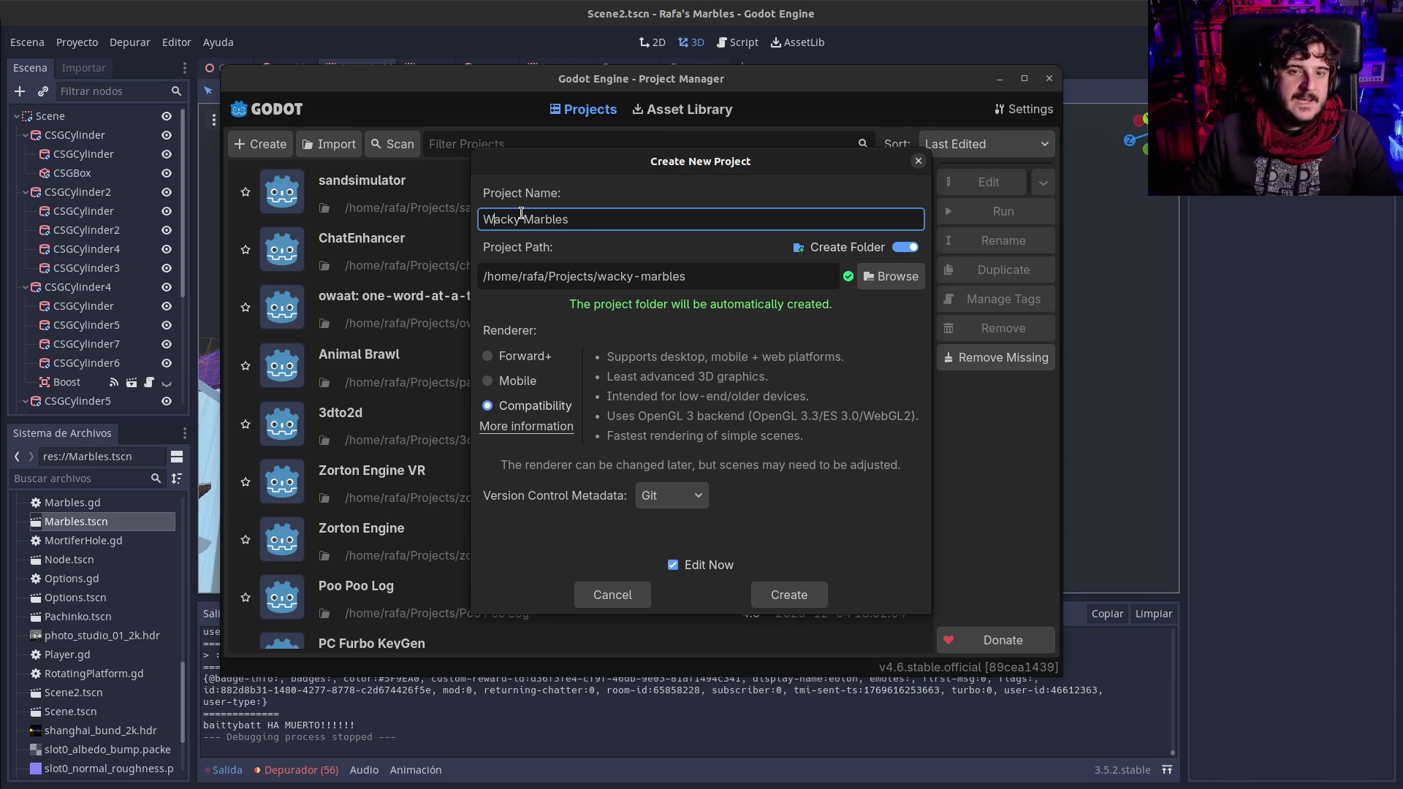
{"action": "left_click_drag", "start_coordinate": [524, 218], "coordinate": [534, 218]}
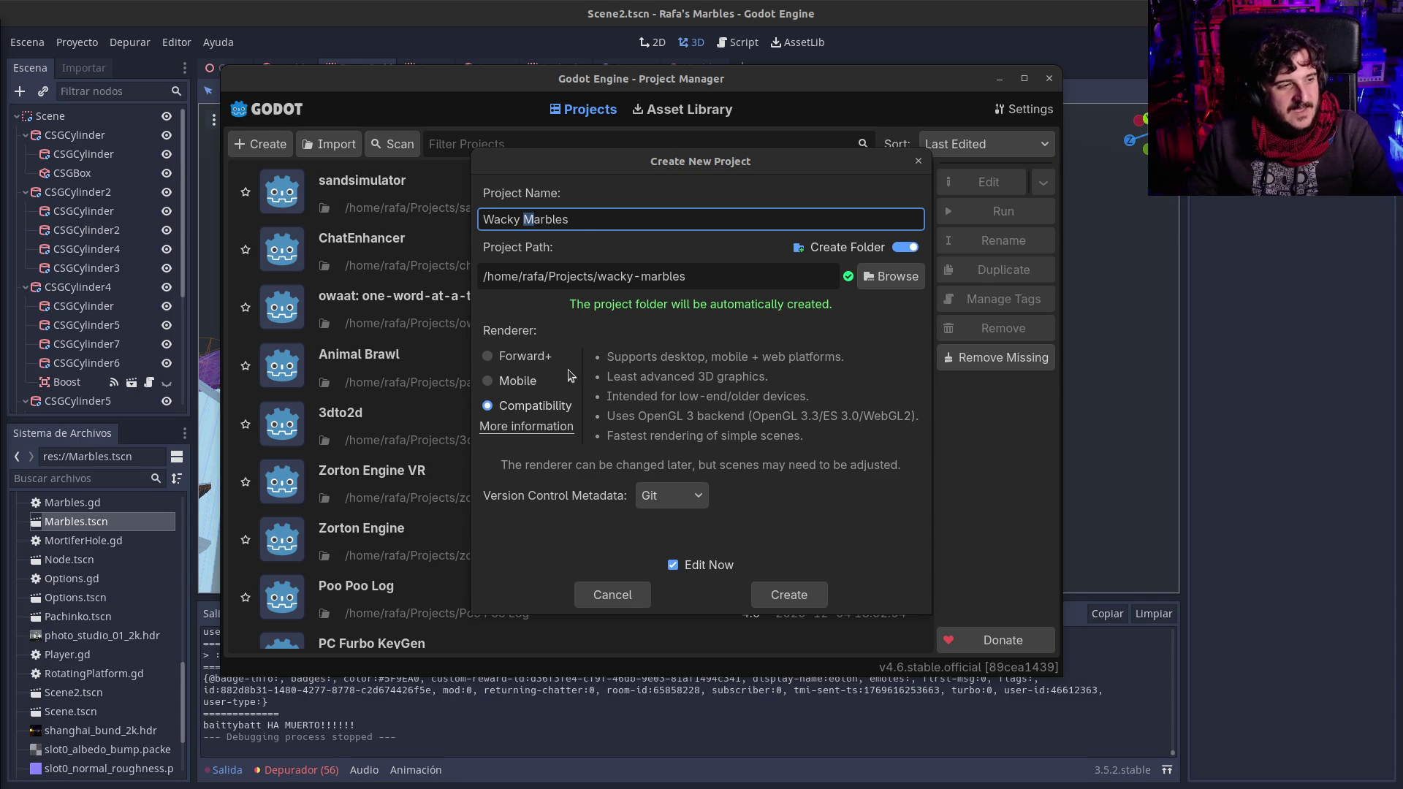
{"action": "left_click", "coordinate": [579, 220]}
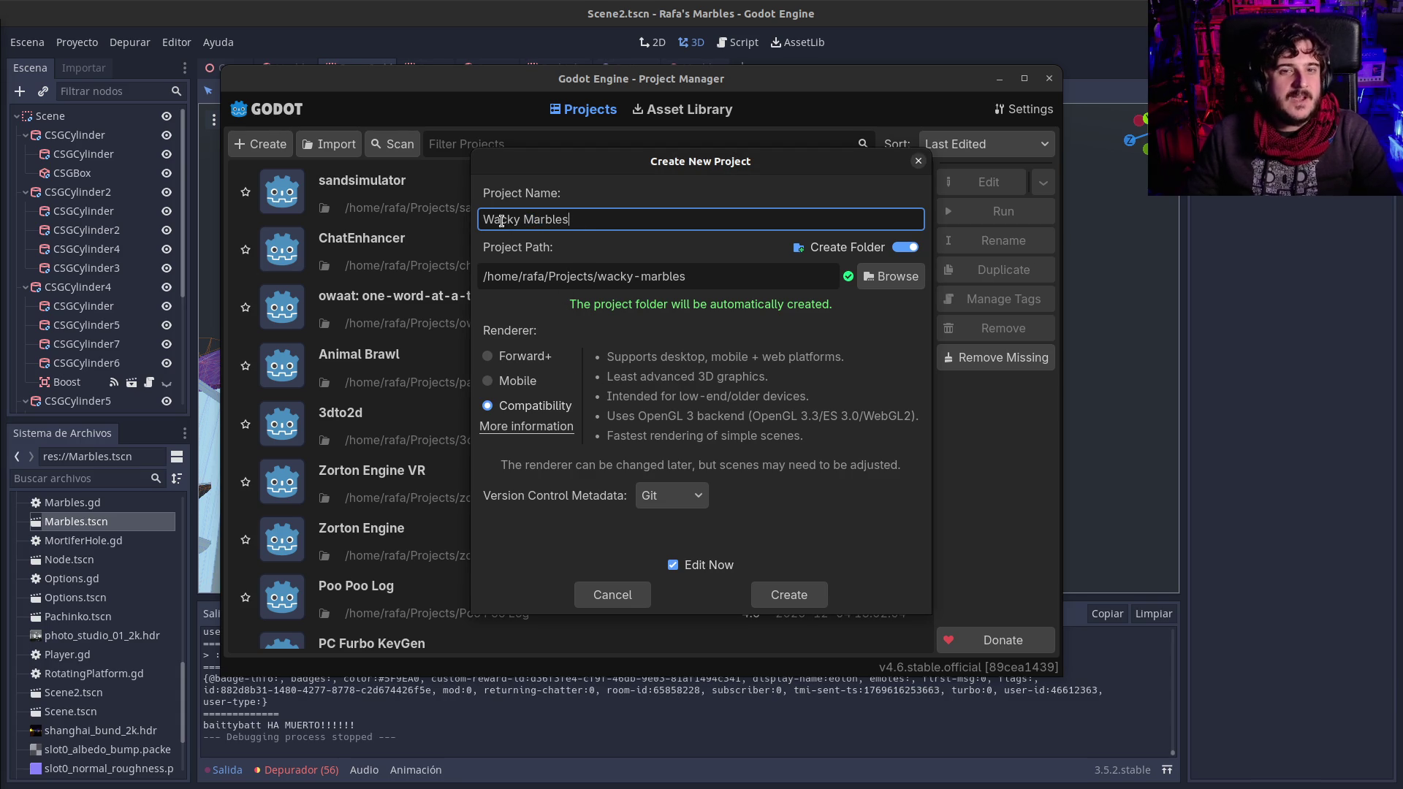
{"action": "left_click_drag", "start_coordinate": [519, 219], "coordinate": [450, 217]}
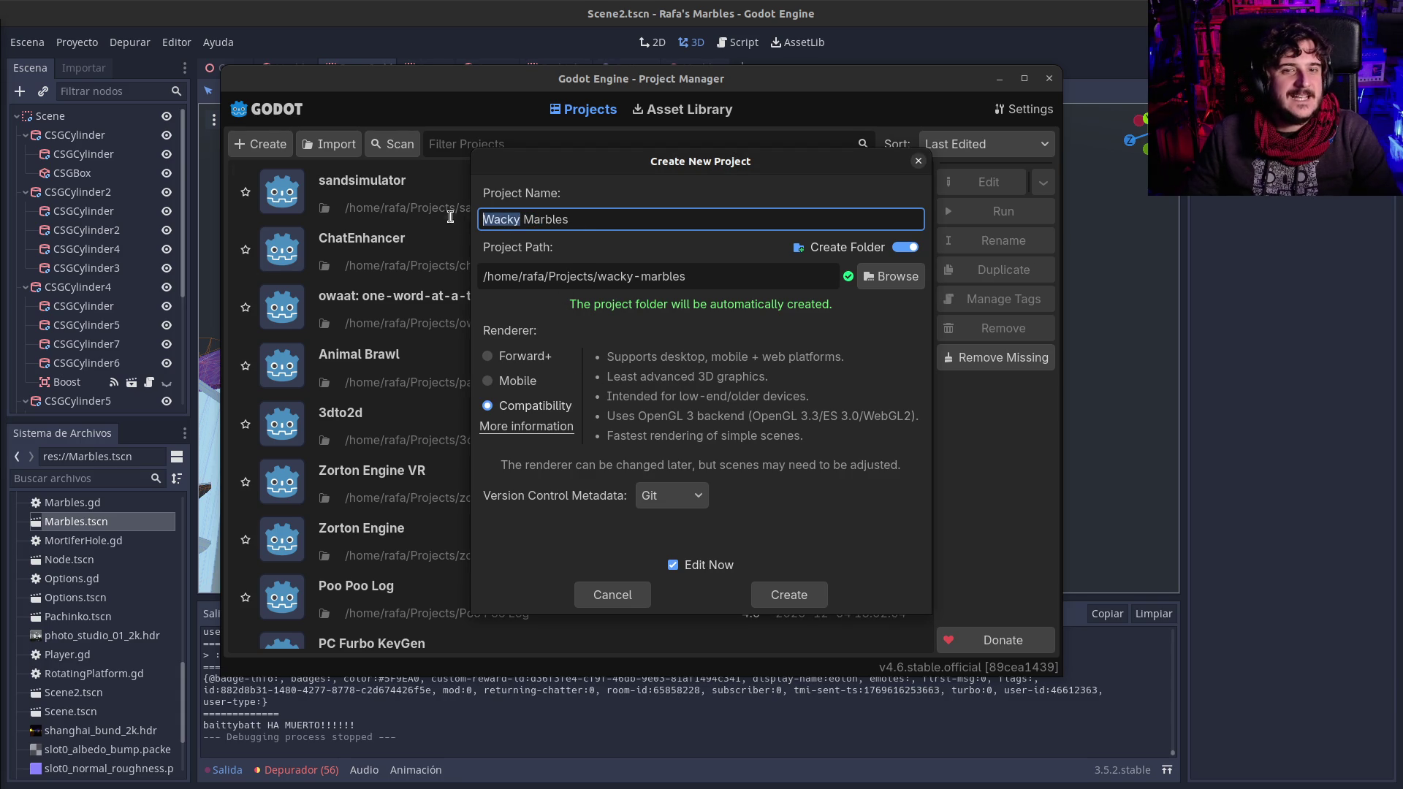
{"action": "triple_click", "coordinate": [612, 219]}
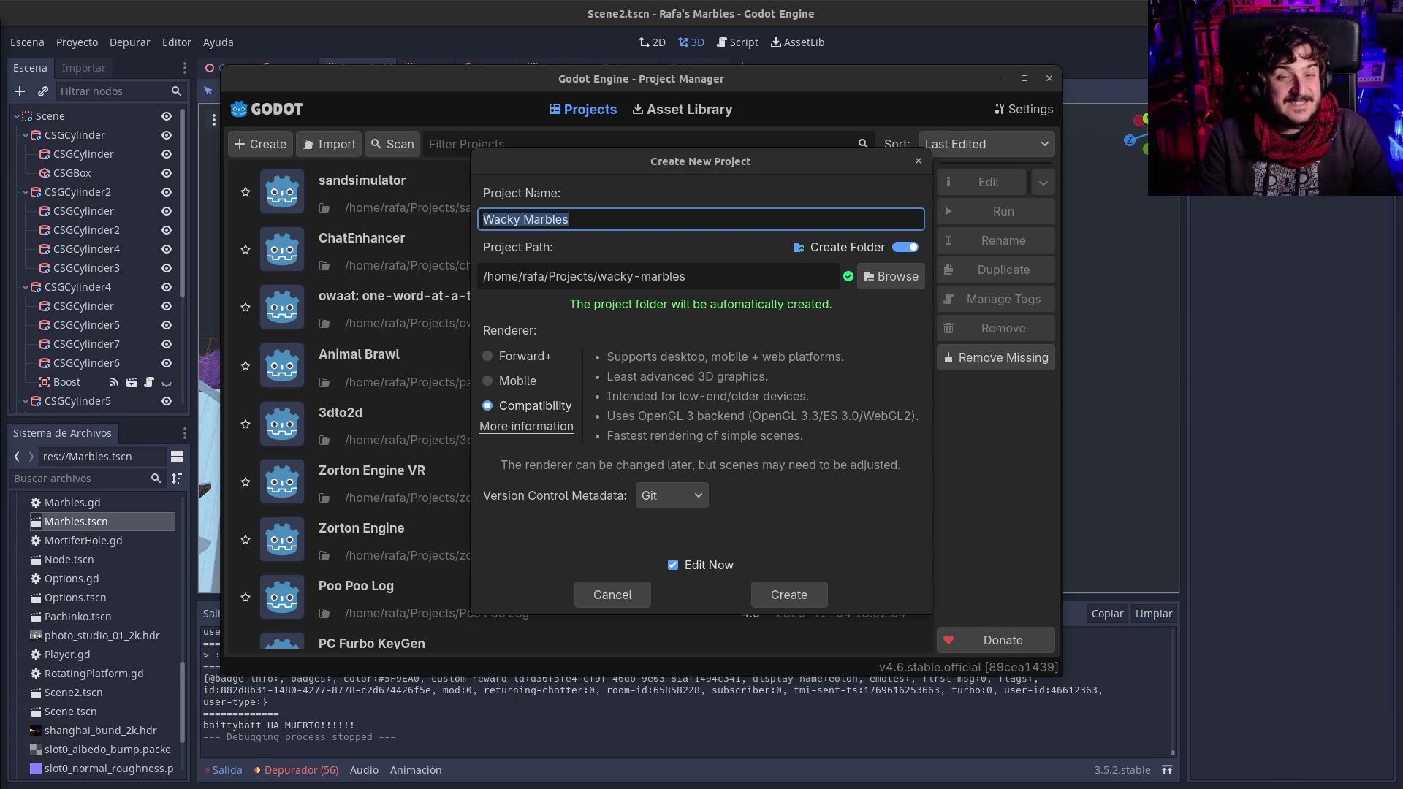
{"action": "left_click", "coordinate": [520, 220]}
{"action": "key", "text": "BackSpace"}
{"action": "key", "text": "BackSpace"}
{"action": "key", "text": "BackSpace"}
{"action": "type", "text": "oke"}
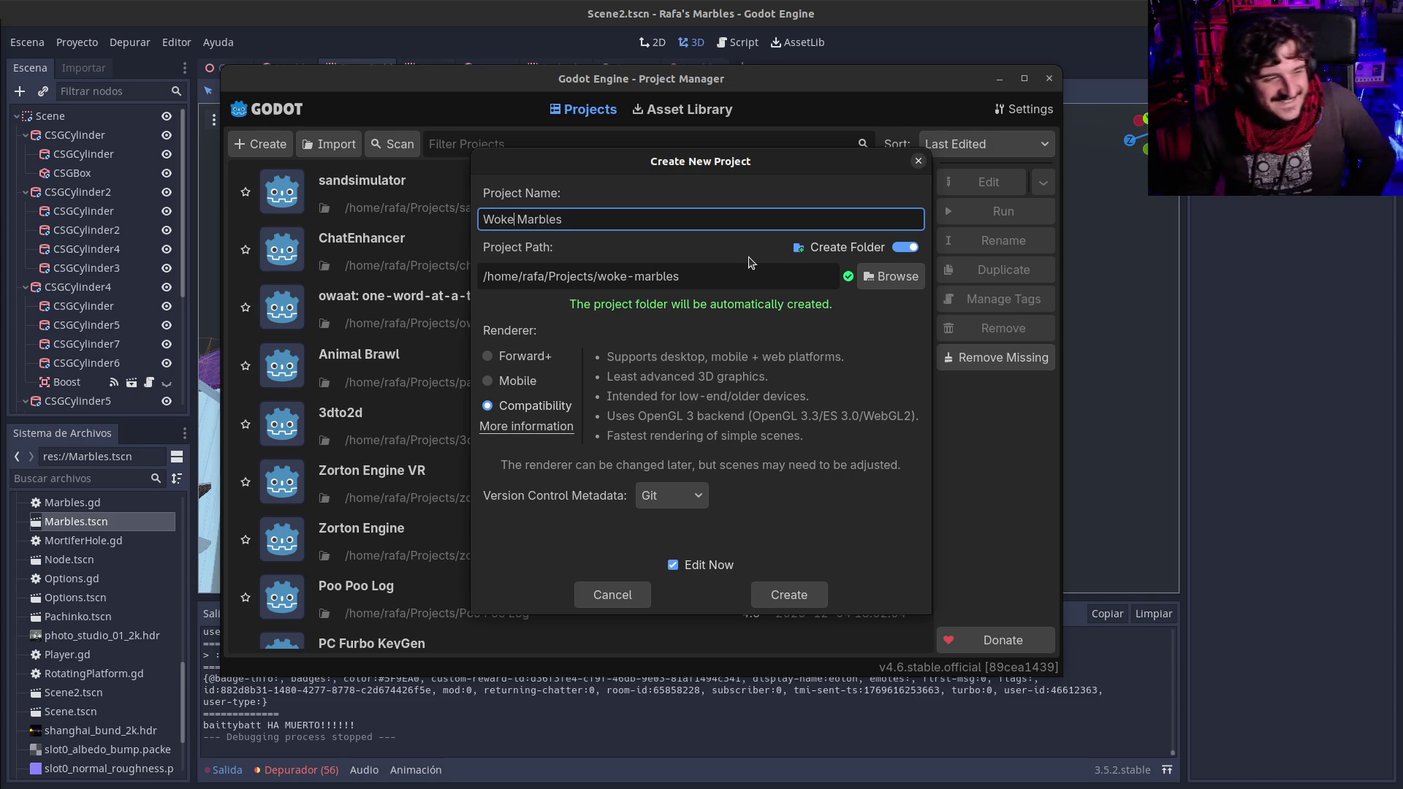
{"action": "key", "text": "ctrl+z"}
{"action": "key", "text": "ctrl+z"}
{"action": "key", "text": "ctrl+z"}
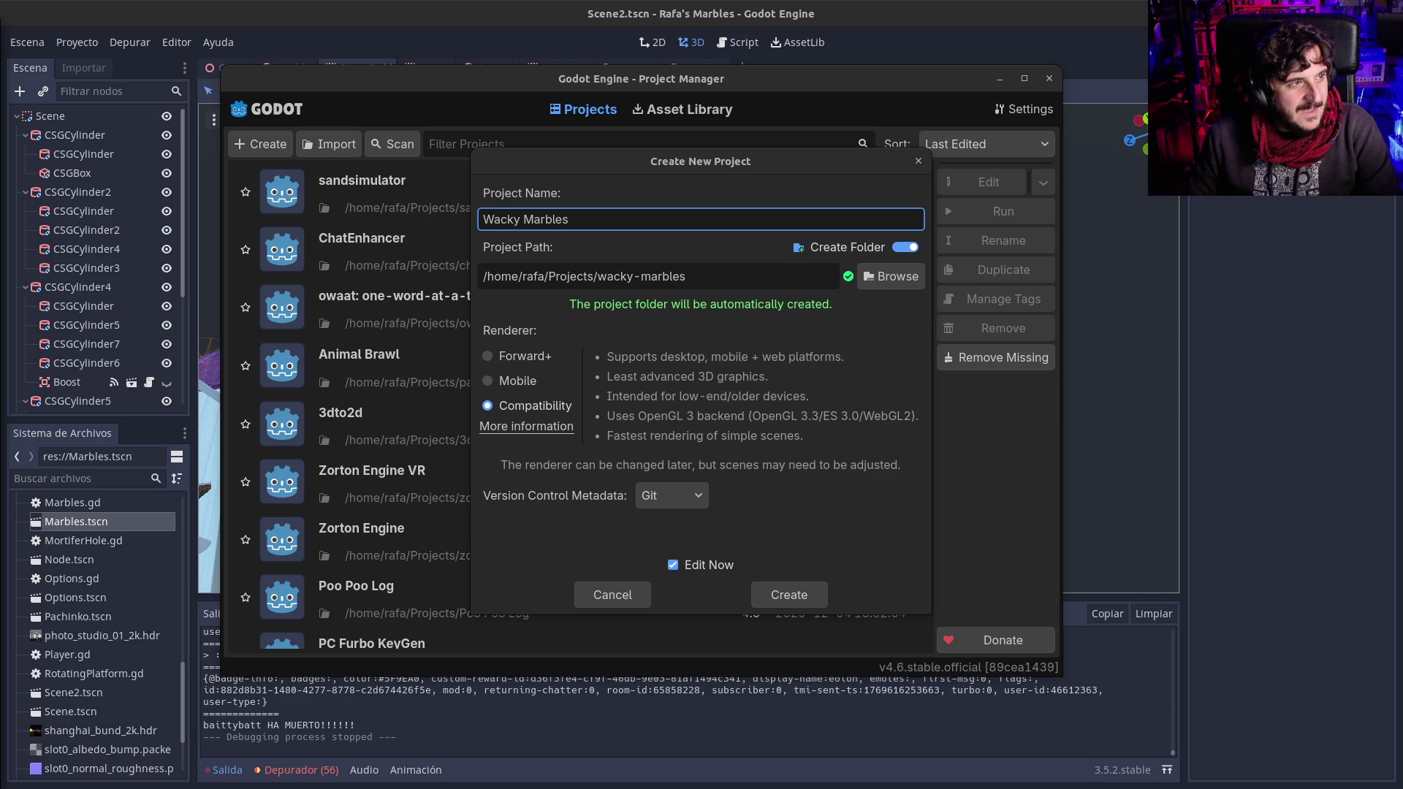
{"action": "key", "text": "alt+Tab"}
Step: Scroll through the Wacky Marbles craft article, then close the browser window
{"action": "scroll", "coordinate": [809, 559], "scroll_direction": "up", "scroll_amount": 4}
{"action": "scroll", "coordinate": [810, 563], "scroll_direction": "up", "scroll_amount": 7}
{"action": "left_click_drag", "start_coordinate": [632, 608], "coordinate": [832, 614]}
{"action": "scroll", "coordinate": [831, 632], "scroll_direction": "down", "scroll_amount": 6}
{"action": "scroll", "coordinate": [826, 635], "scroll_direction": "down", "scroll_amount": 5}
{"action": "scroll", "coordinate": [566, 595], "scroll_direction": "down", "scroll_amount": 1}
{"action": "scroll", "coordinate": [567, 596], "scroll_direction": "down", "scroll_amount": 1}
{"action": "scroll", "coordinate": [731, 589], "scroll_direction": "down", "scroll_amount": 5}
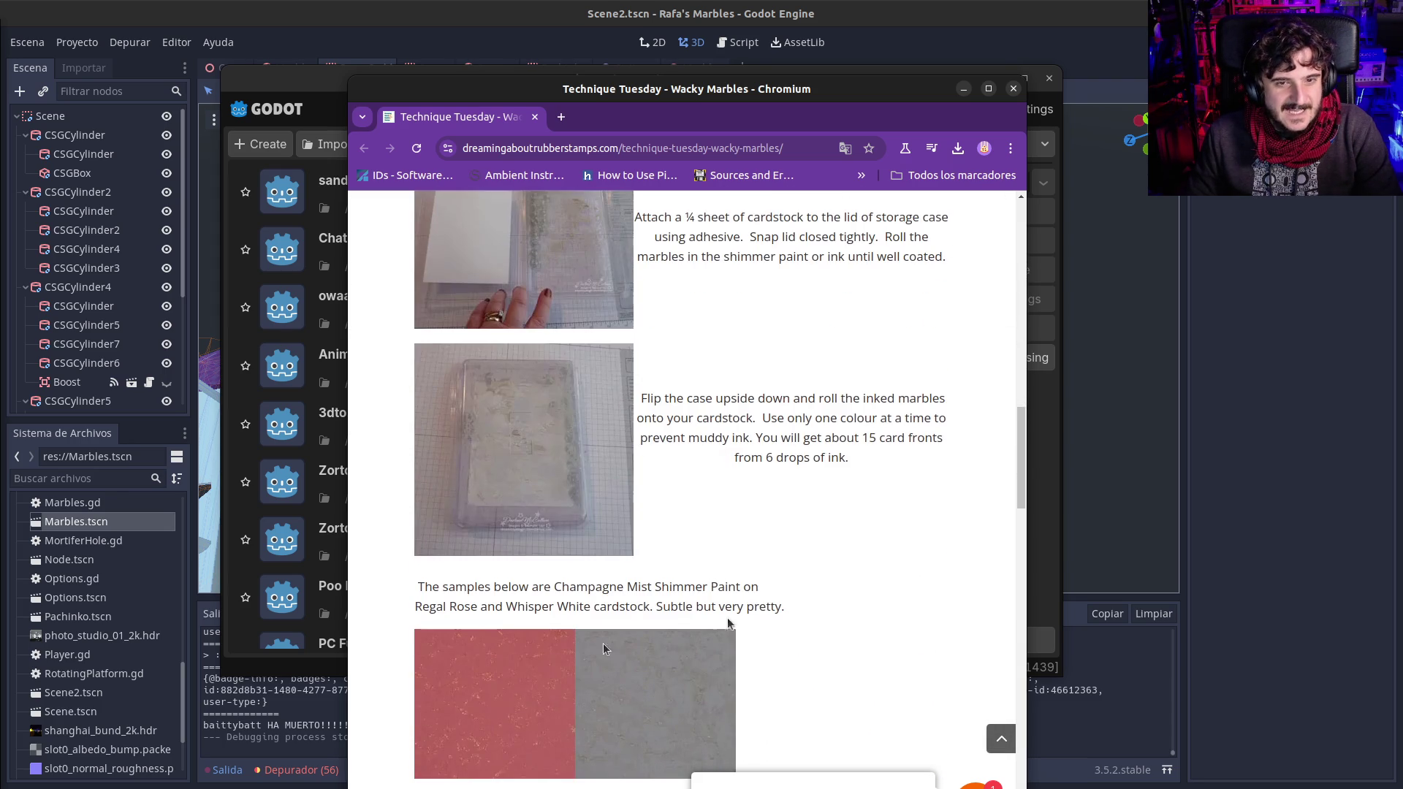
{"action": "scroll", "coordinate": [522, 695], "scroll_direction": "down", "scroll_amount": 3}
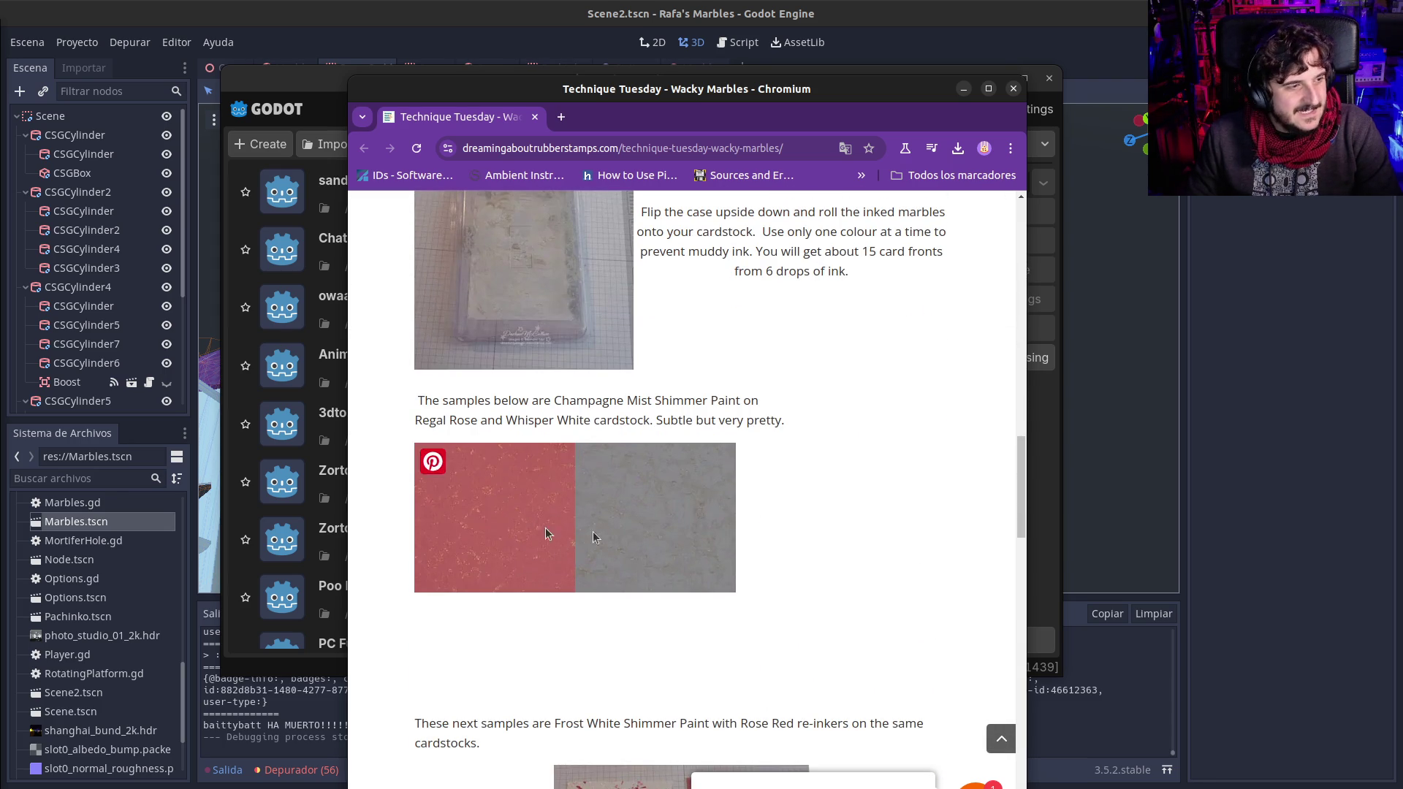
{"action": "scroll", "coordinate": [535, 676], "scroll_direction": "down", "scroll_amount": 3}
{"action": "scroll", "coordinate": [530, 671], "scroll_direction": "down", "scroll_amount": 2}
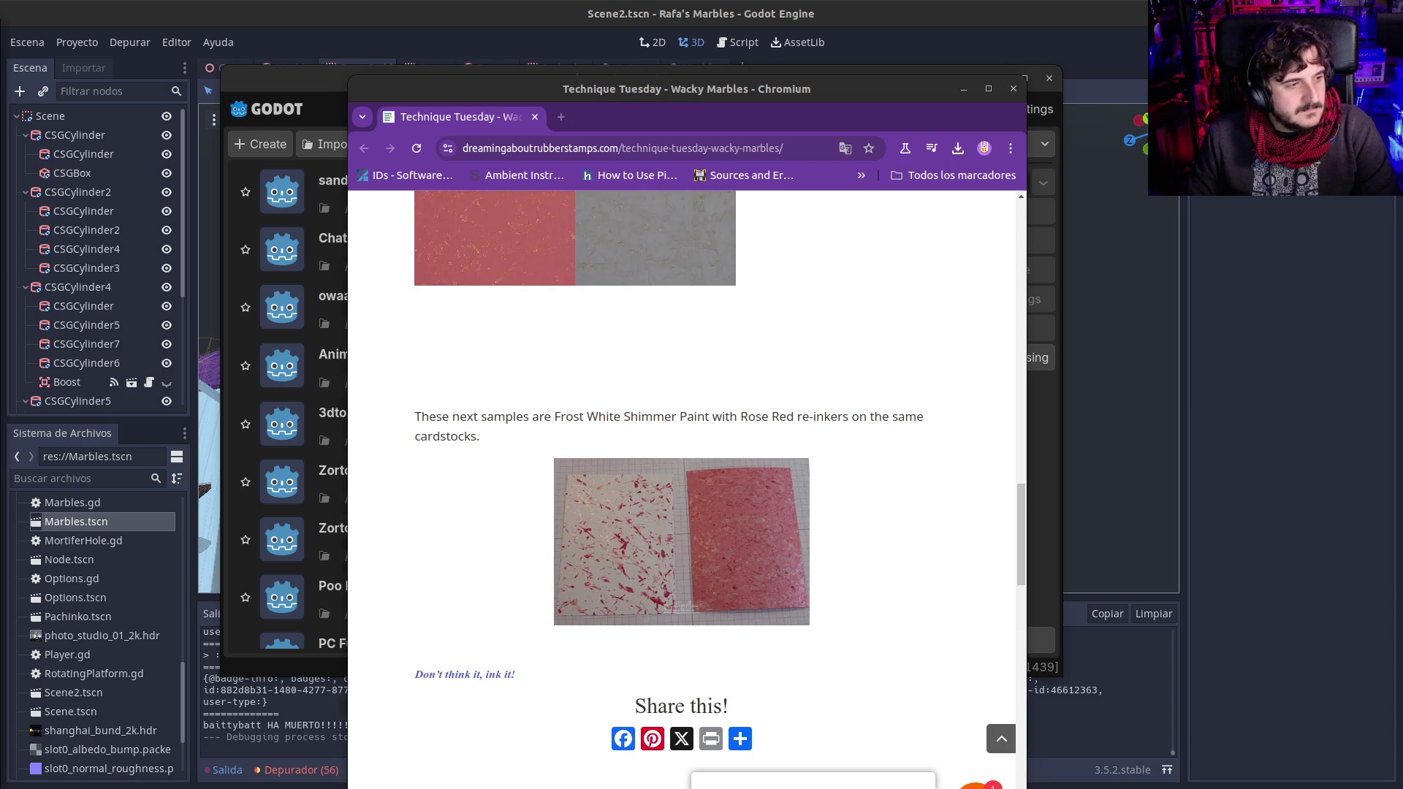
{"action": "left_click", "coordinate": [1013, 90]}
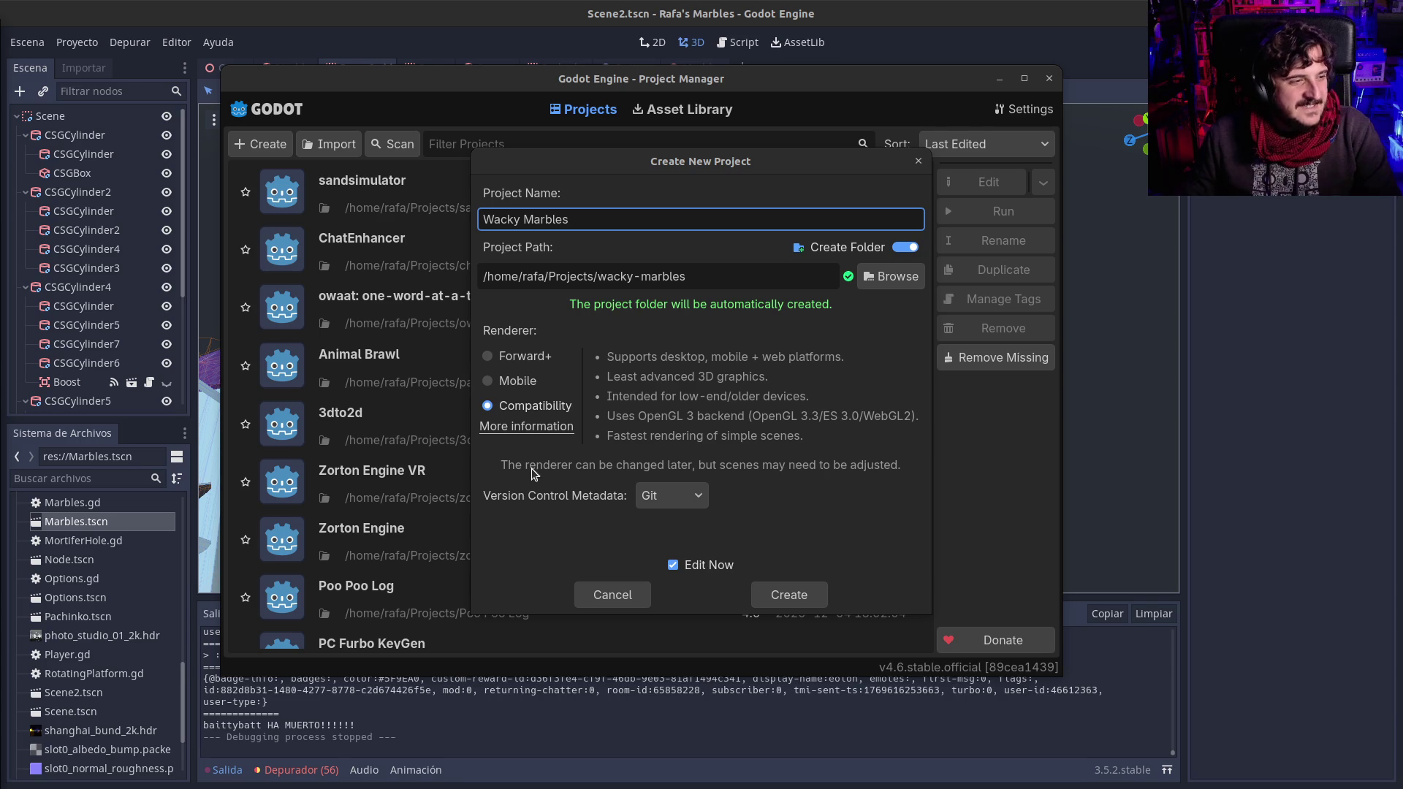
Step: Select the whole 'Wacky Marbles' project name, then return to the Rafa's Marbles editor
{"action": "left_click", "coordinate": [531, 221]}
{"action": "triple_click", "coordinate": [645, 221]}
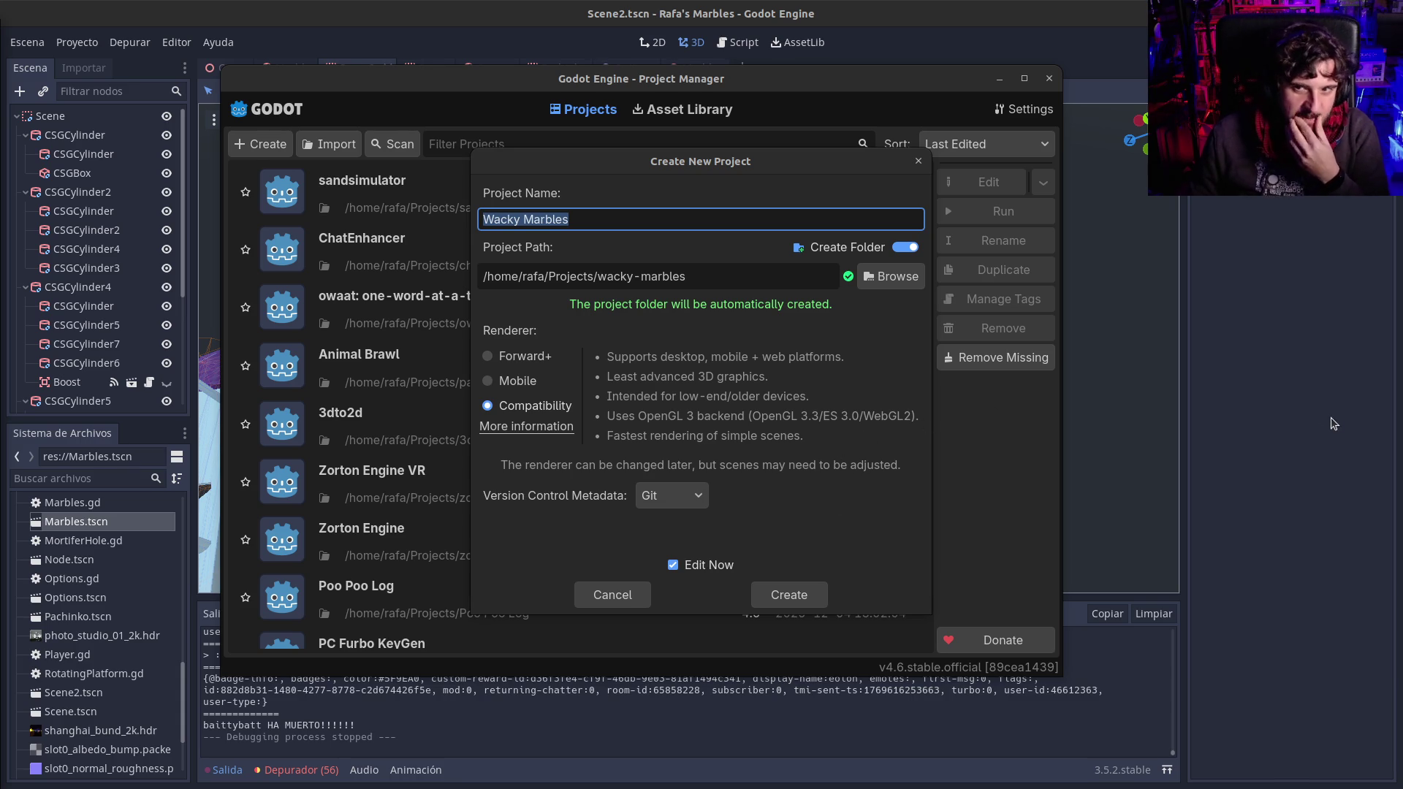
{"action": "key", "text": "alt+Tab"}
Step: Orbit the 3D camera down to a low angle, close over the Scene2 marble track
{"action": "scroll", "coordinate": [586, 356], "scroll_direction": "down", "scroll_amount": 5}
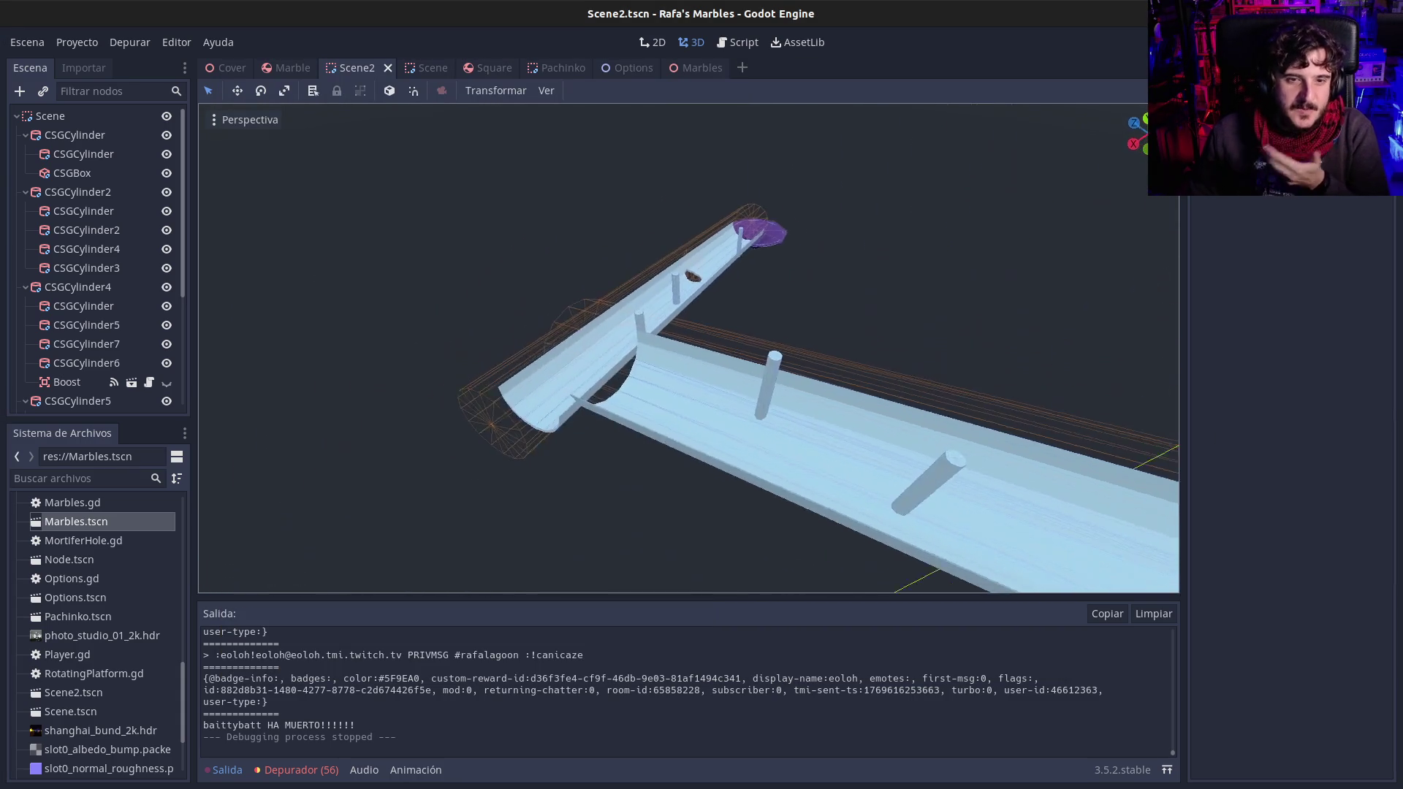
{"action": "left_click_drag", "start_coordinate": [688, 349], "coordinate": [608, 389]}
{"action": "scroll", "coordinate": [688, 349], "scroll_direction": "down", "scroll_amount": 5}
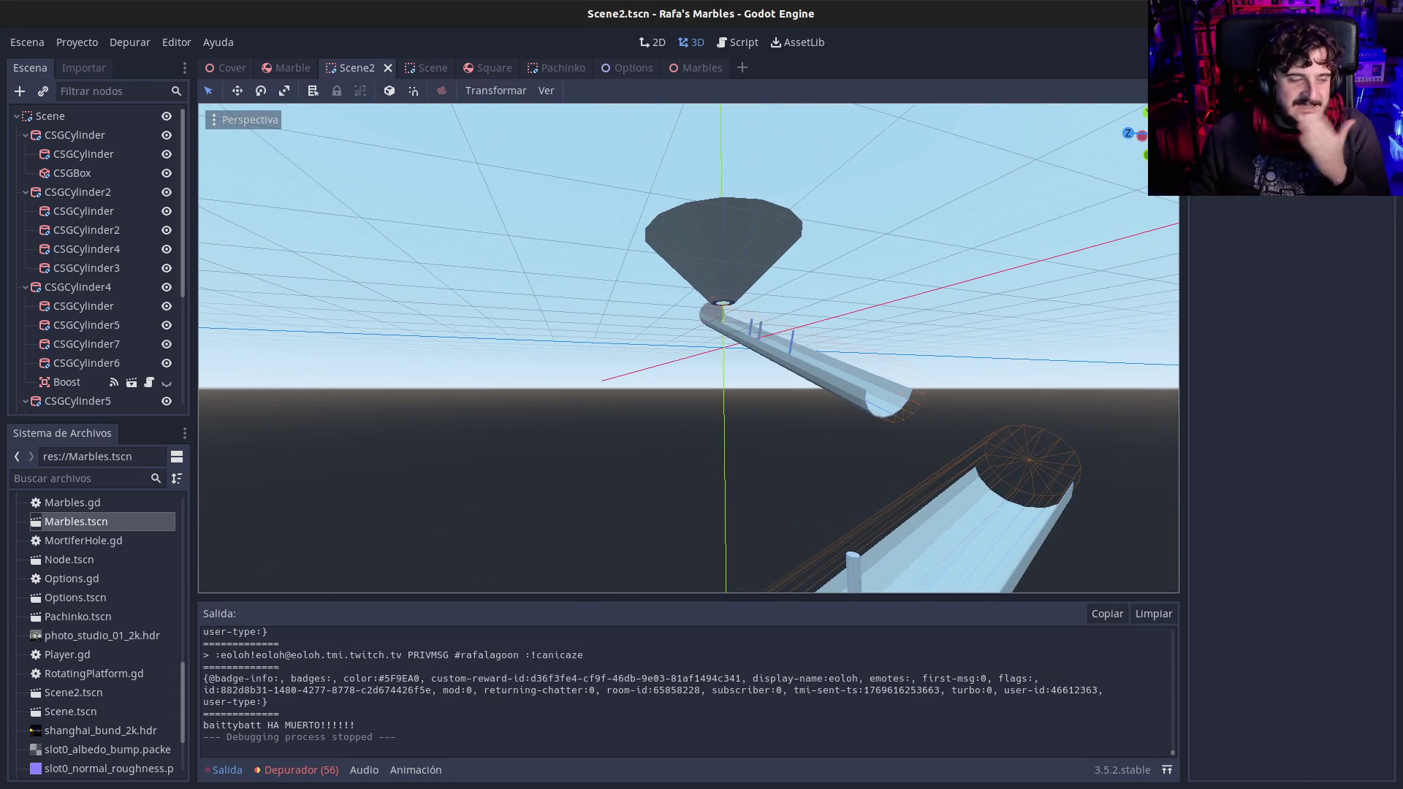
{"action": "mouse_move", "coordinate": [689, 349]}
{"action": "left_mouse_down"}
{"action": "mouse_move", "coordinate": [688, 436]}
{"action": "mouse_move", "coordinate": [590, 363]}
{"action": "left_mouse_up"}
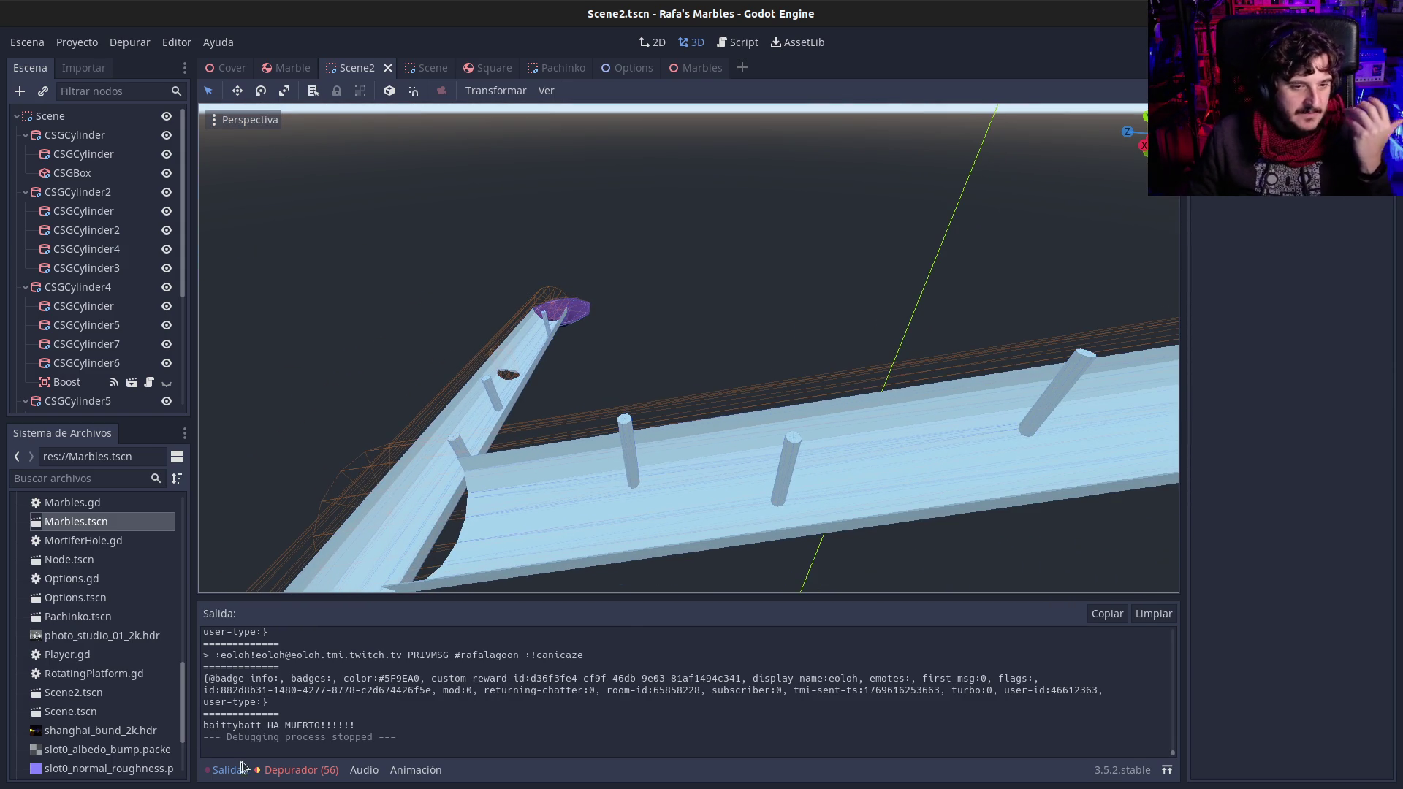
Step: Toggle the Debugger and Output panels, hide the bottom panel, and reframe the funnel and track
{"action": "left_click", "coordinate": [296, 770]}
{"action": "left_click", "coordinate": [232, 770]}
{"action": "left_click", "coordinate": [235, 771]}
{"action": "left_click_drag", "start_coordinate": [449, 578], "coordinate": [450, 453]}
{"action": "left_click_drag", "start_coordinate": [612, 467], "coordinate": [639, 505]}
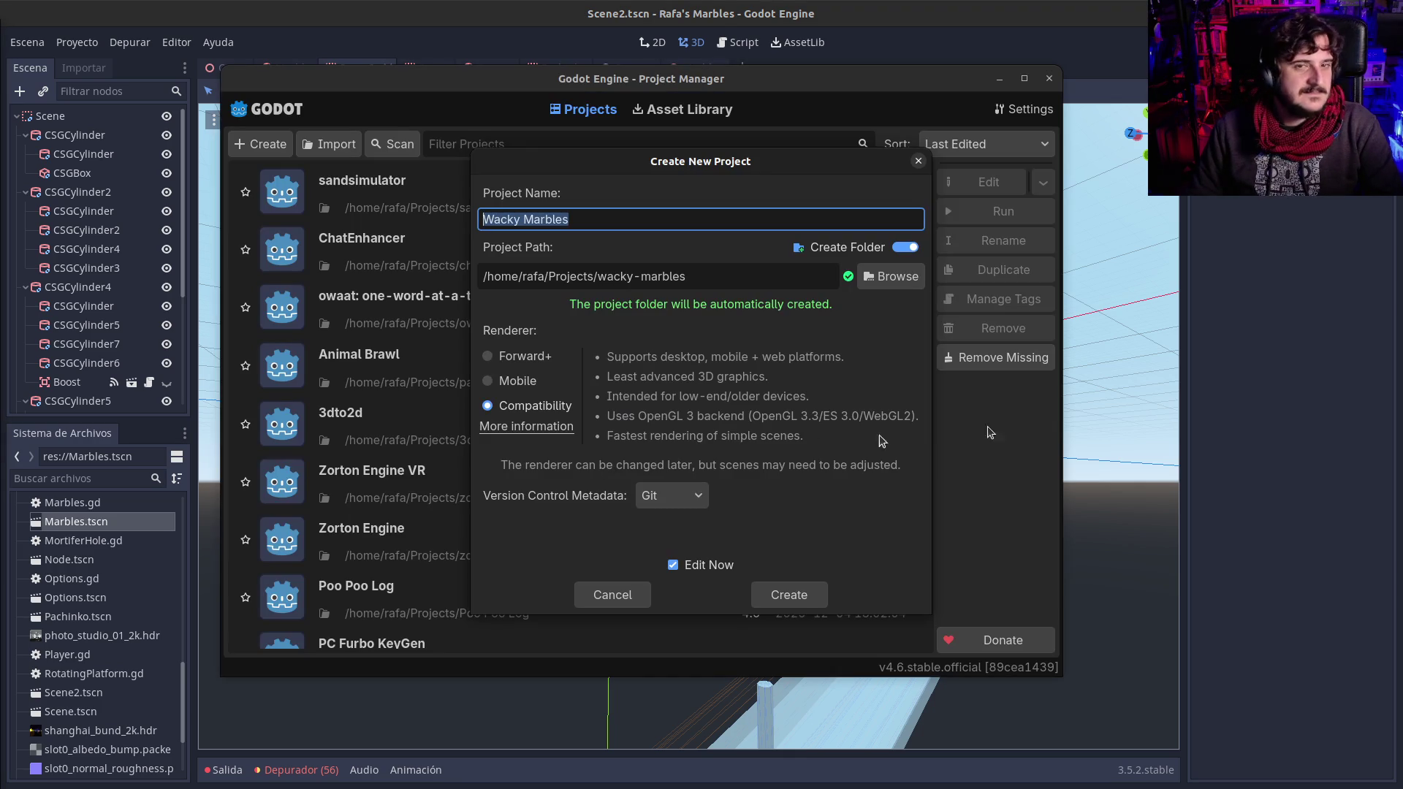
Step: Move the Create New Project dialog slightly to the left
{"action": "left_click_drag", "start_coordinate": [612, 164], "coordinate": [586, 166]}
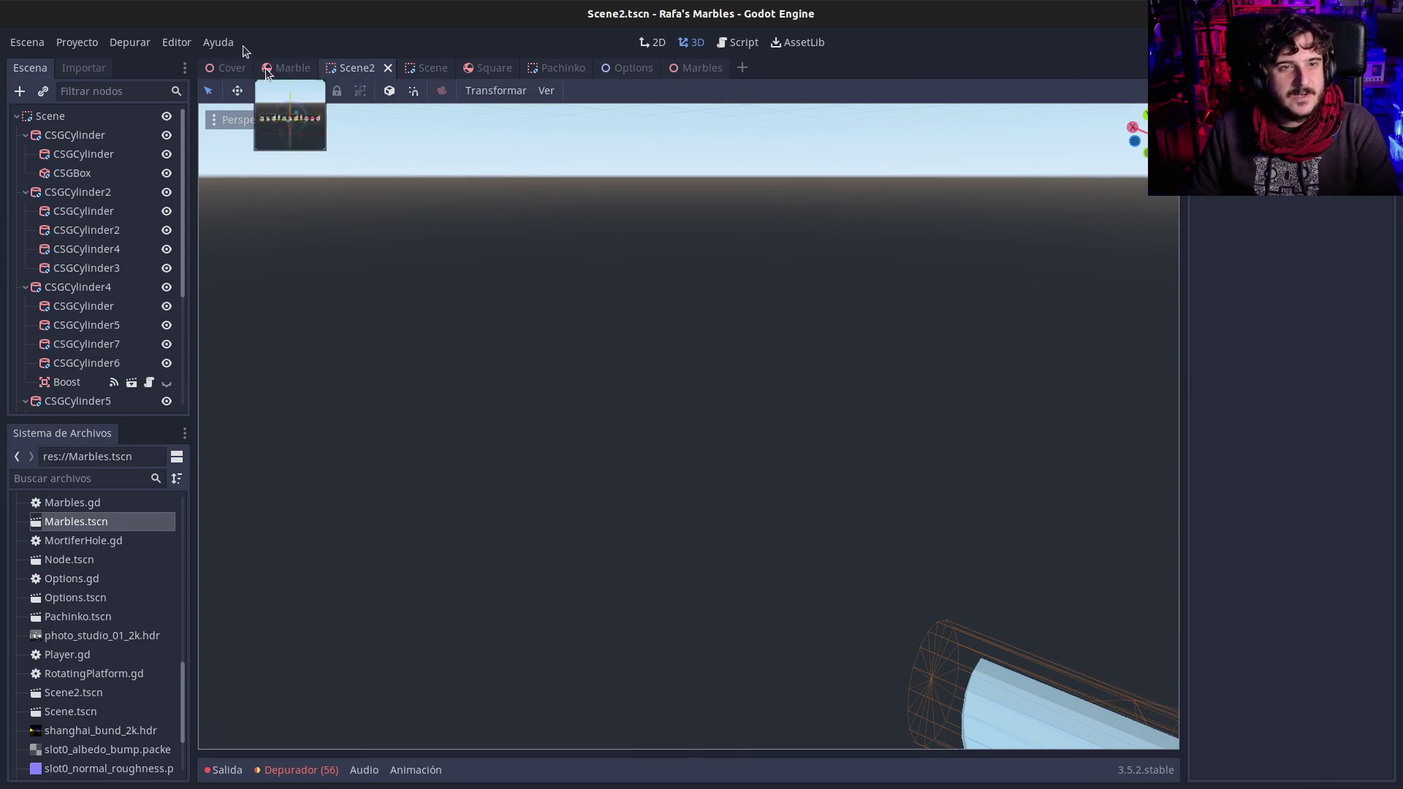
Step: Switch to the Marble and then Marbles scene tabs, flying the camera toward the pillars
{"action": "left_click", "coordinate": [270, 65]}
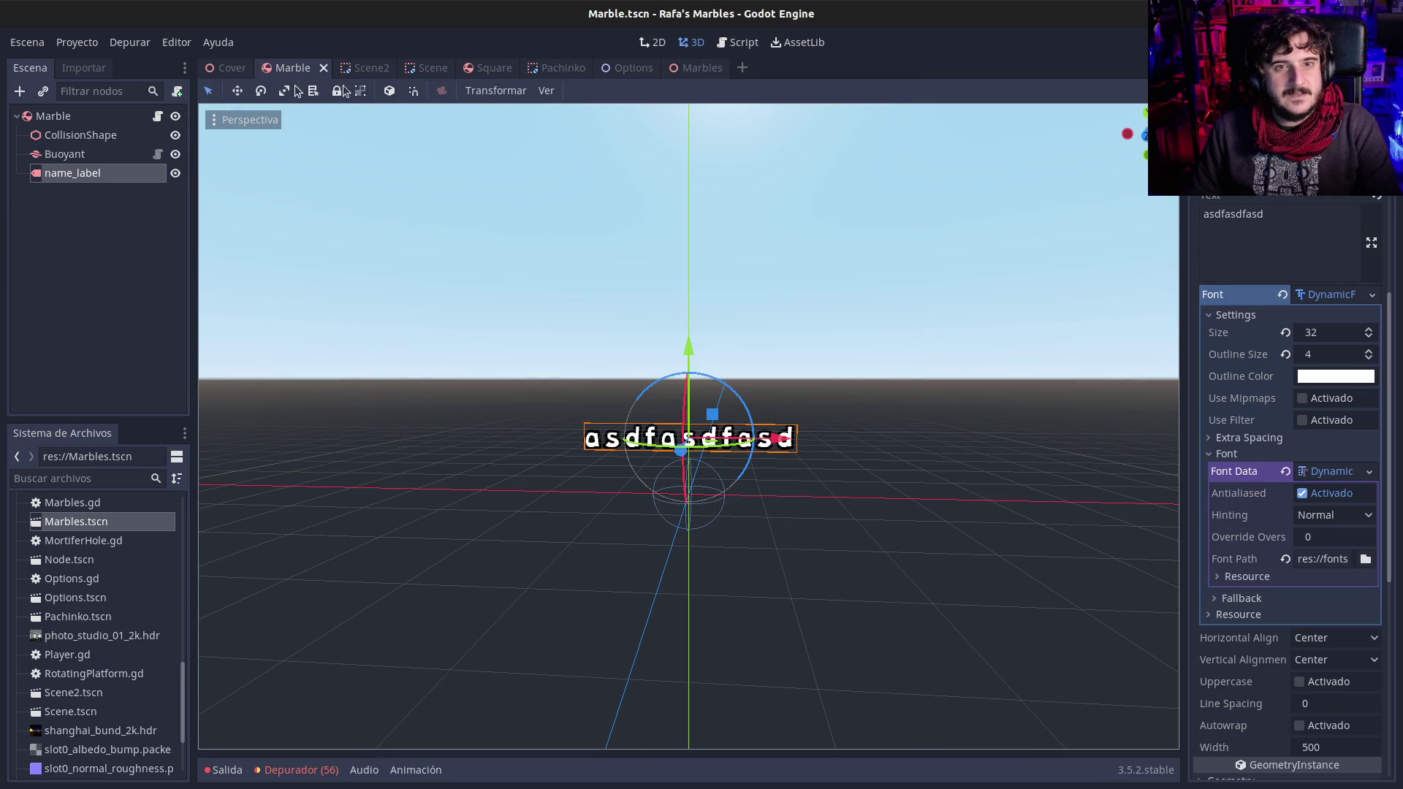
{"action": "left_click", "coordinate": [687, 67]}
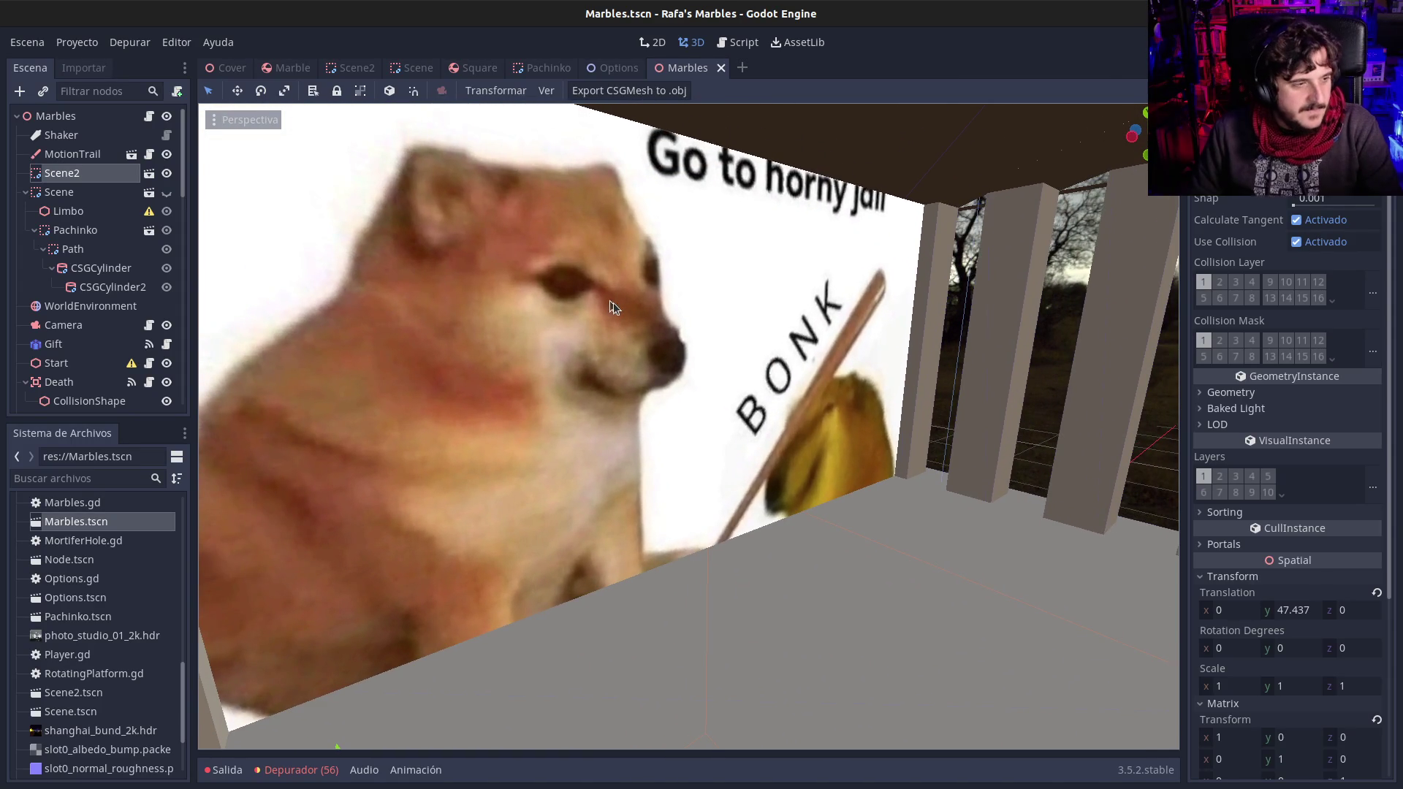
{"action": "right_click", "coordinate": [625, 331]}
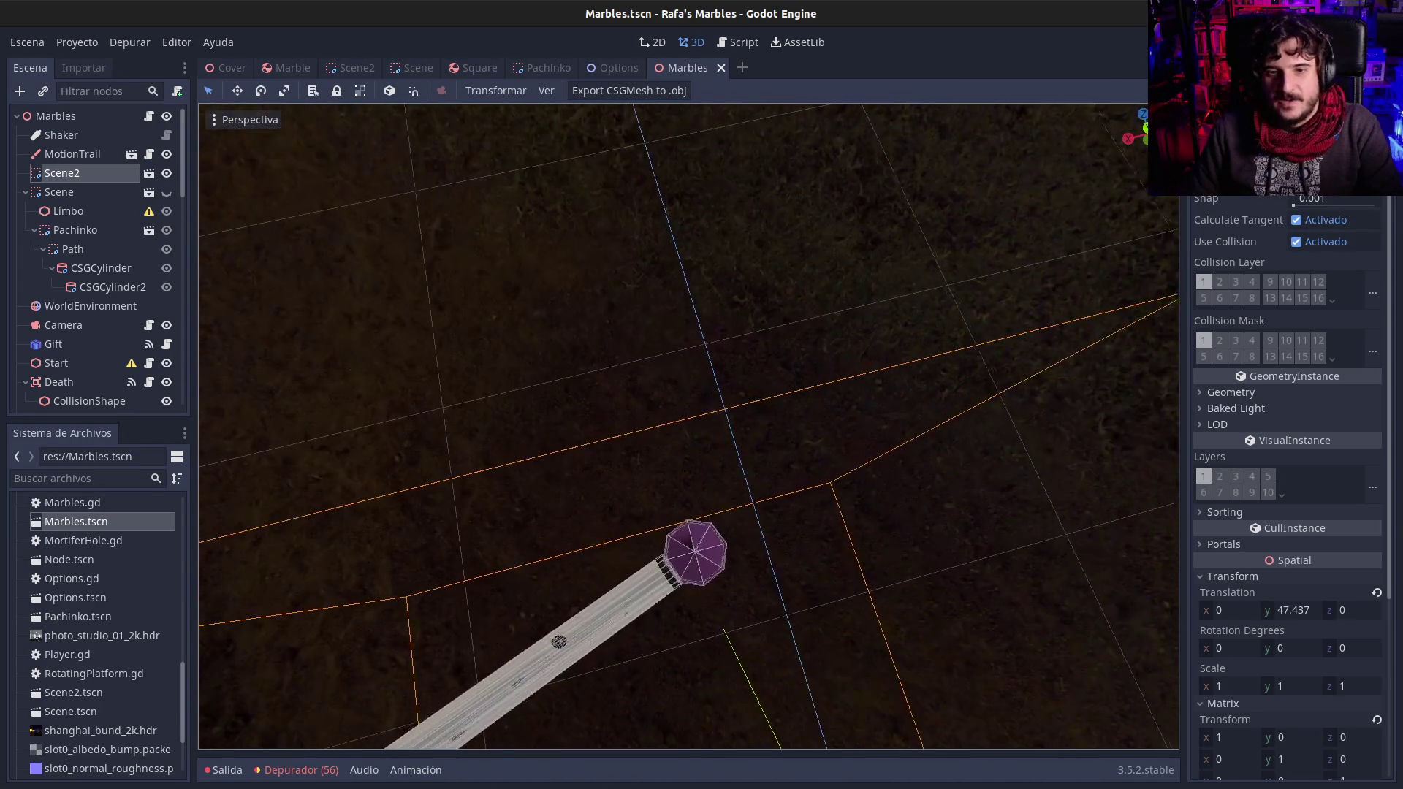
Step: Make the Scene node visible, hide Scene2, and save and run the game with F5
{"action": "left_click", "coordinate": [166, 193]}
{"action": "left_click", "coordinate": [167, 173]}
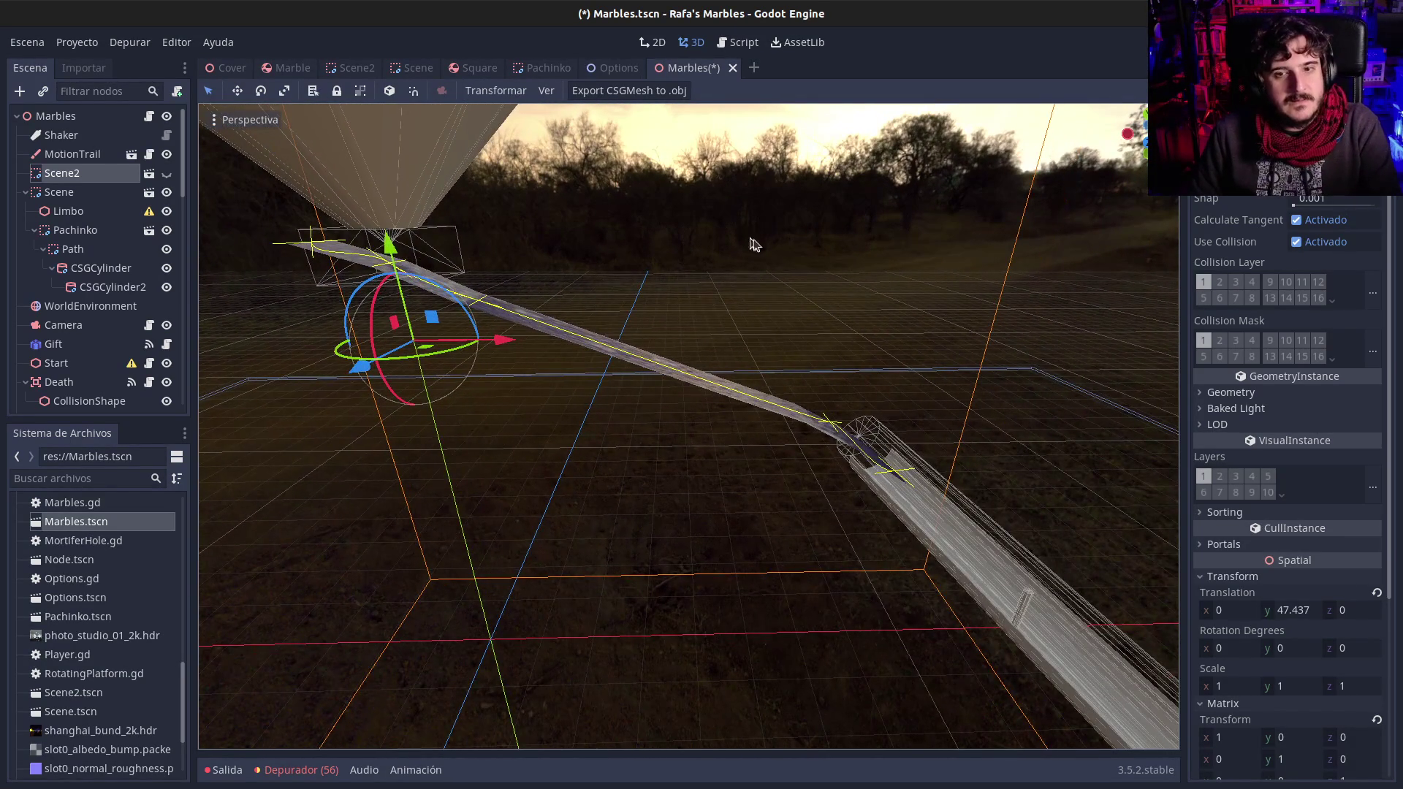
{"action": "key", "text": "F5"}
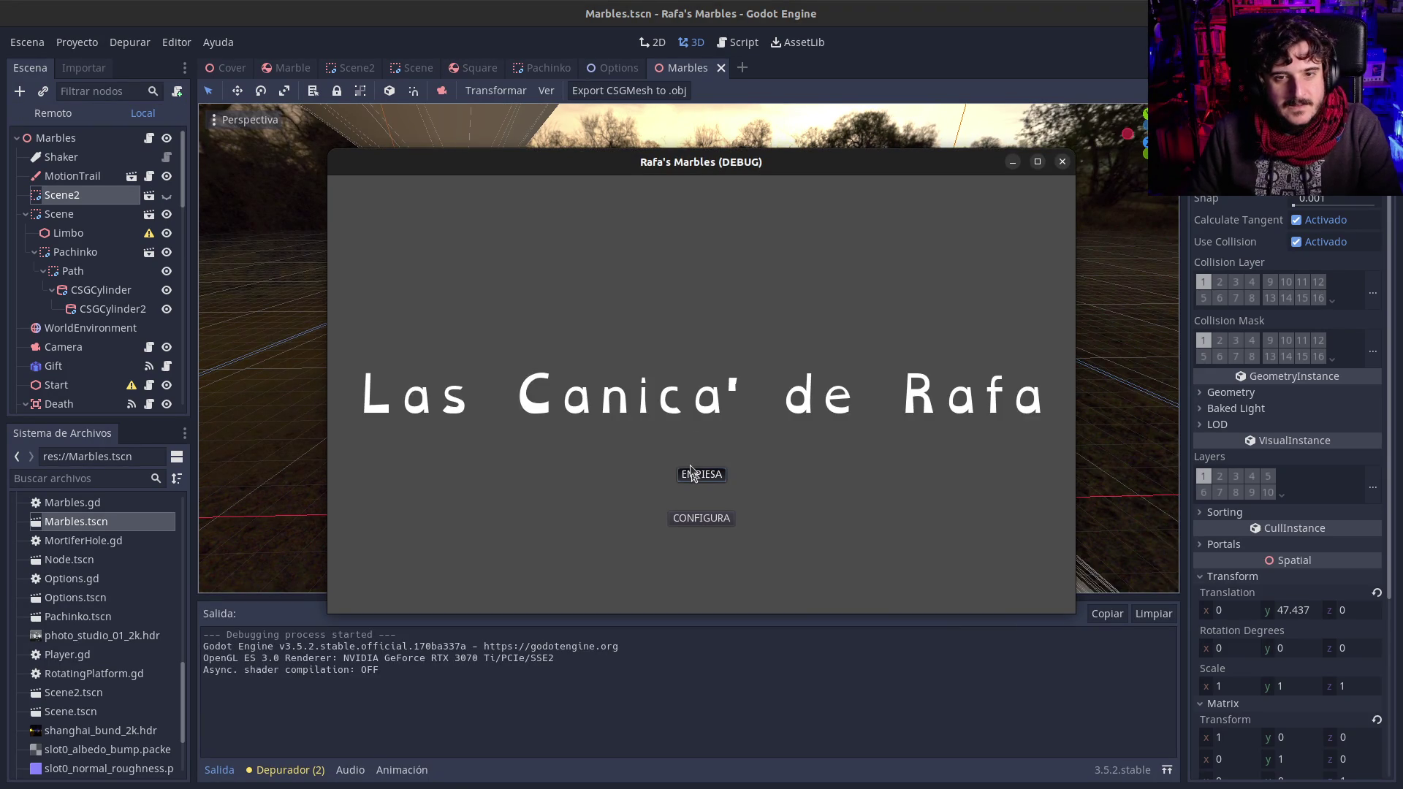
Step: Start the game with EMPIEZA on the title screen and maximize its window
{"action": "left_click", "coordinate": [693, 475]}
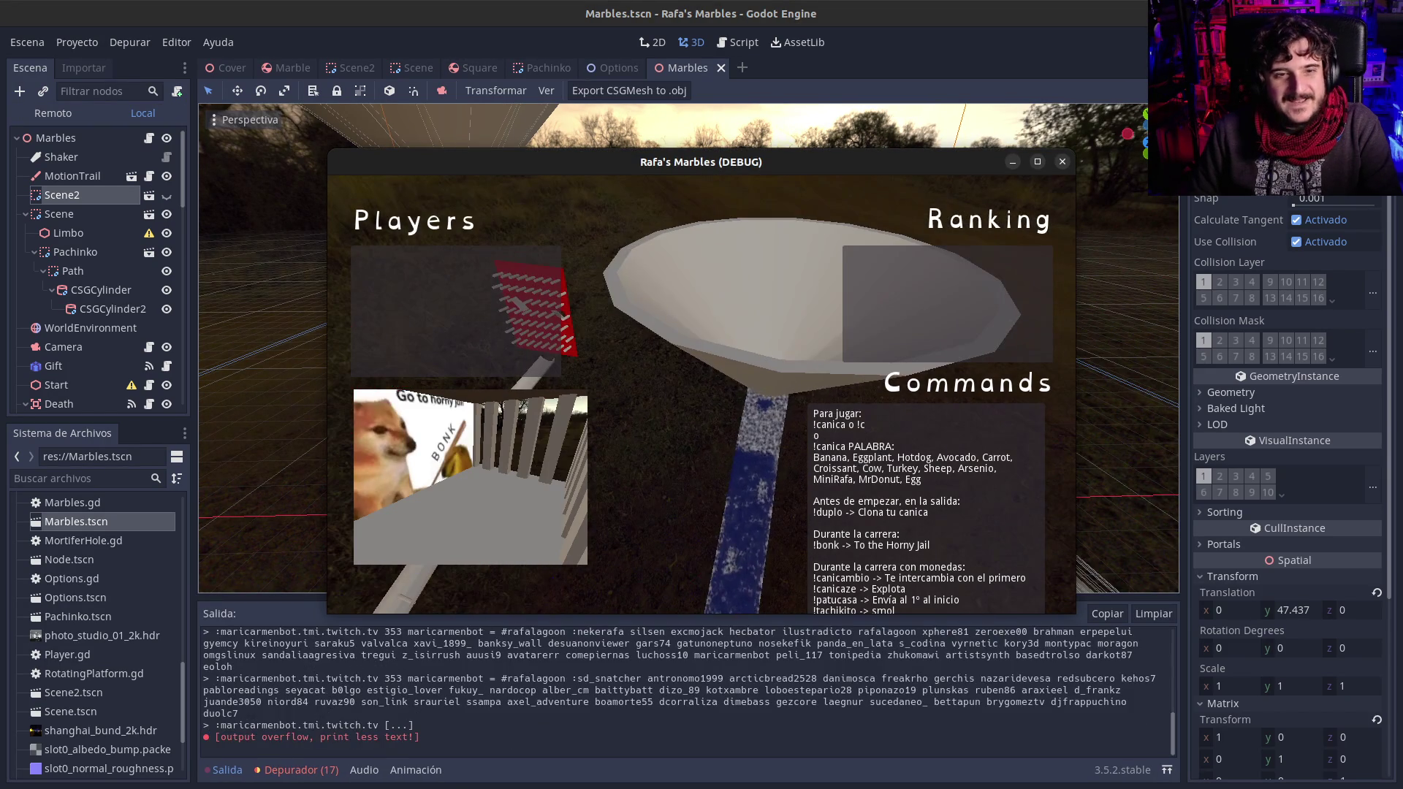
{"action": "key", "text": "super+Up"}
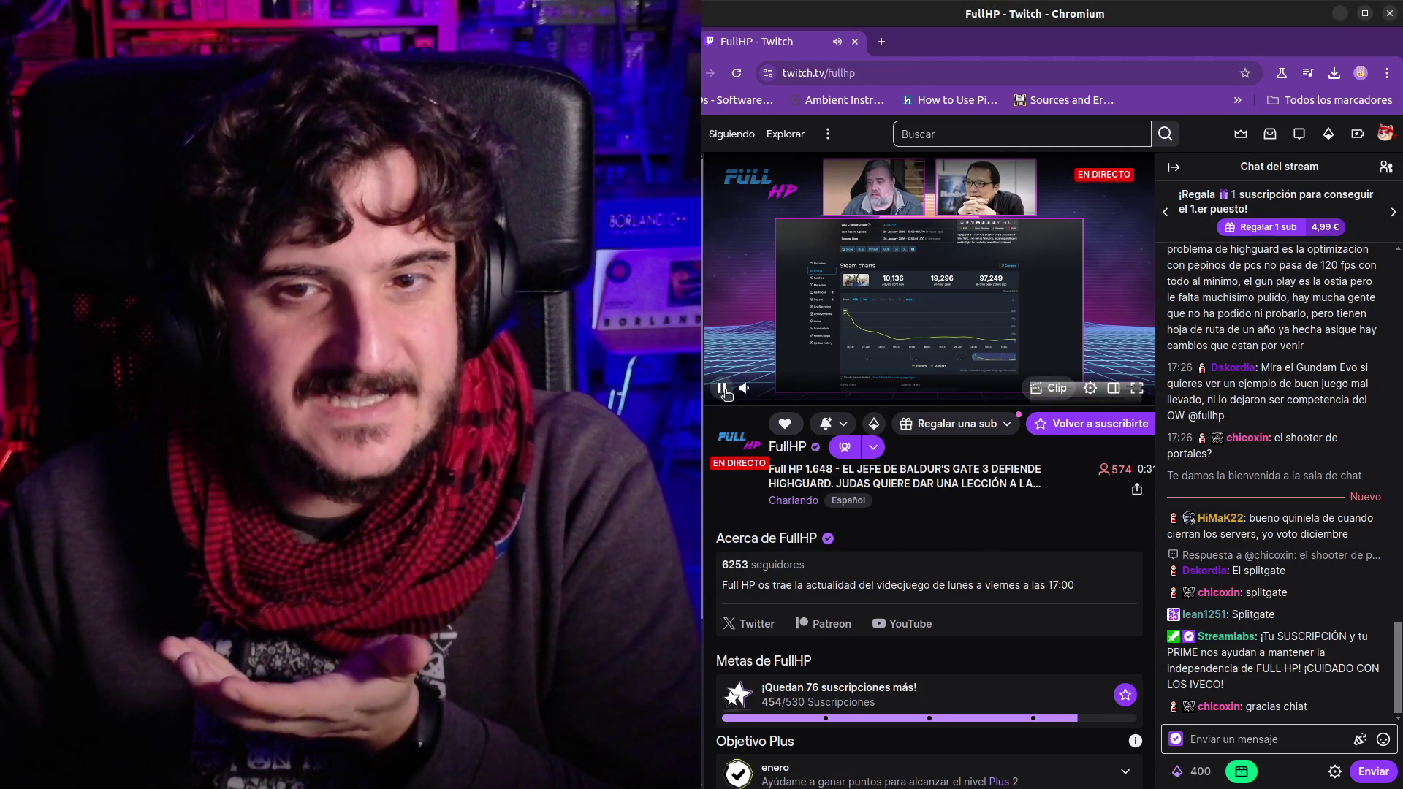
Step: Mute the live stream's audio with the player's speaker icon
{"action": "left_click", "coordinate": [745, 388]}
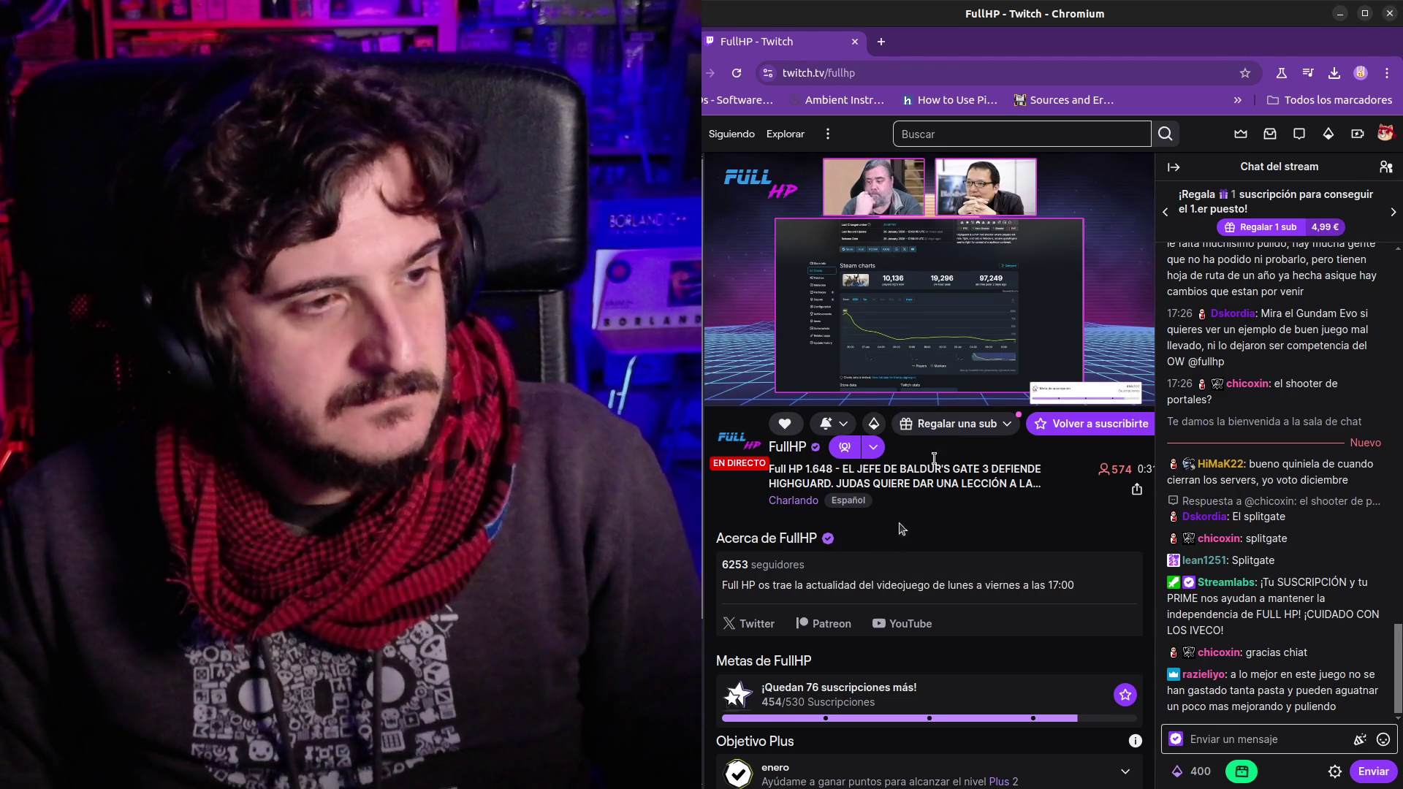
{"action": "mouse_move", "coordinate": [974, 203]}
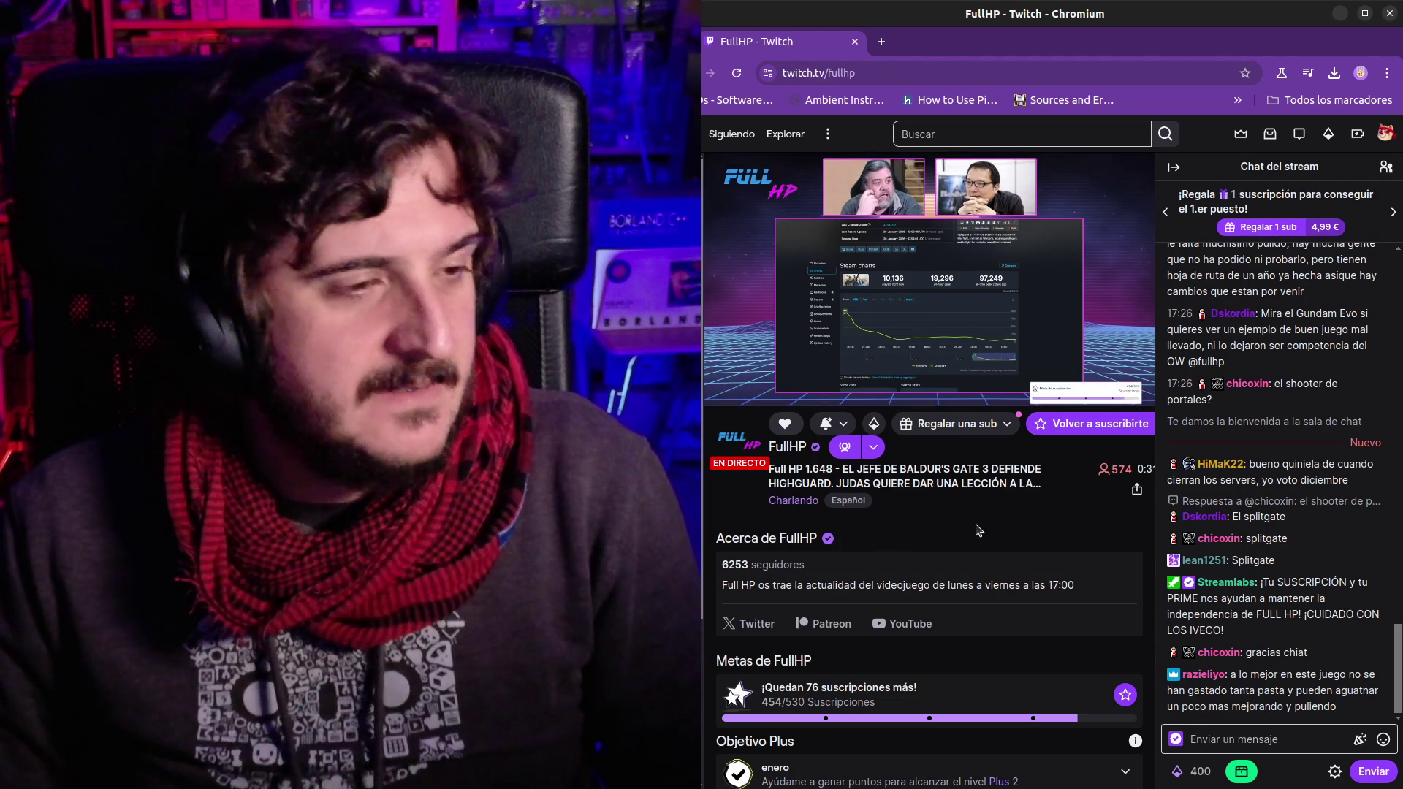